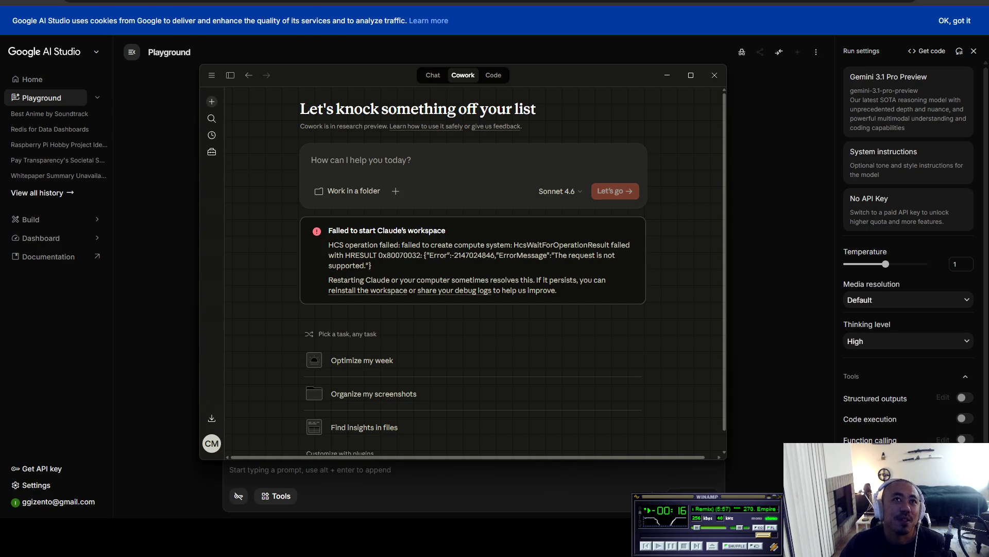
Step: Nudge the Claude Cowork window slightly by its title bar
mouse_move(365, 75)
left_mouse_down()
mouse_move(493, 129)
mouse_move(414, 131)
mouse_move(363, 72)
left_mouse_up()
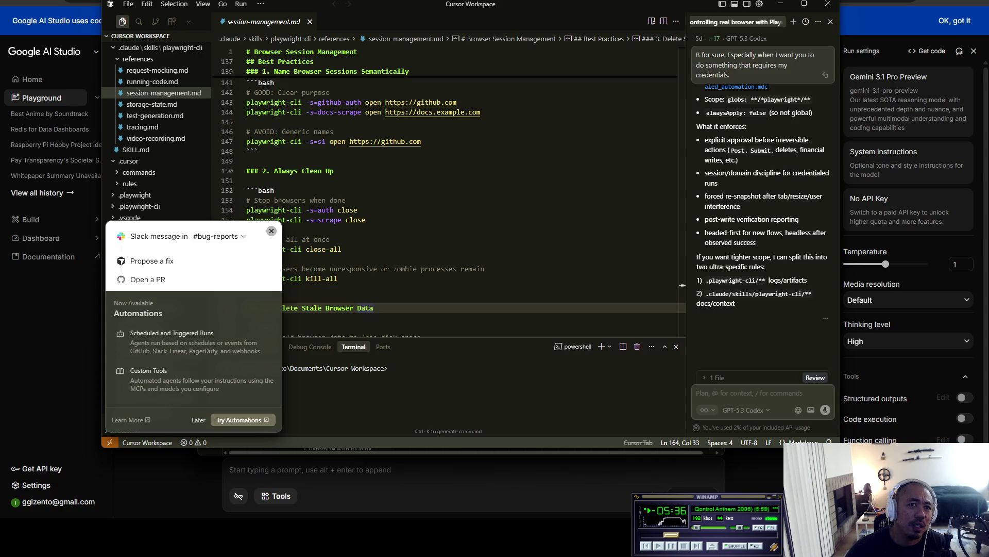
Step: Dismiss Cursor's Automations popup and collapse the references, playwright-cli and .cursor folders, then switch to the browser
left_click(198, 420)
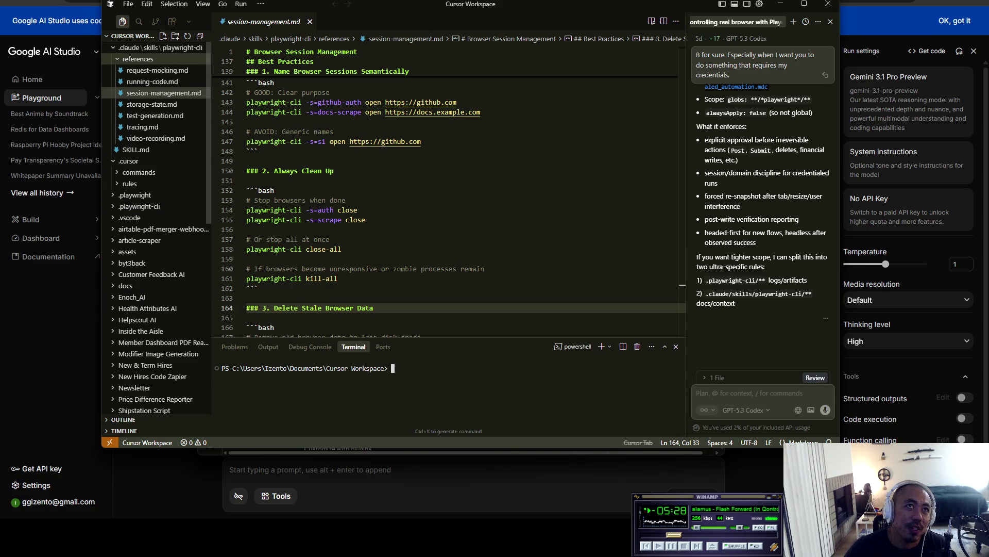
left_click(138, 59)
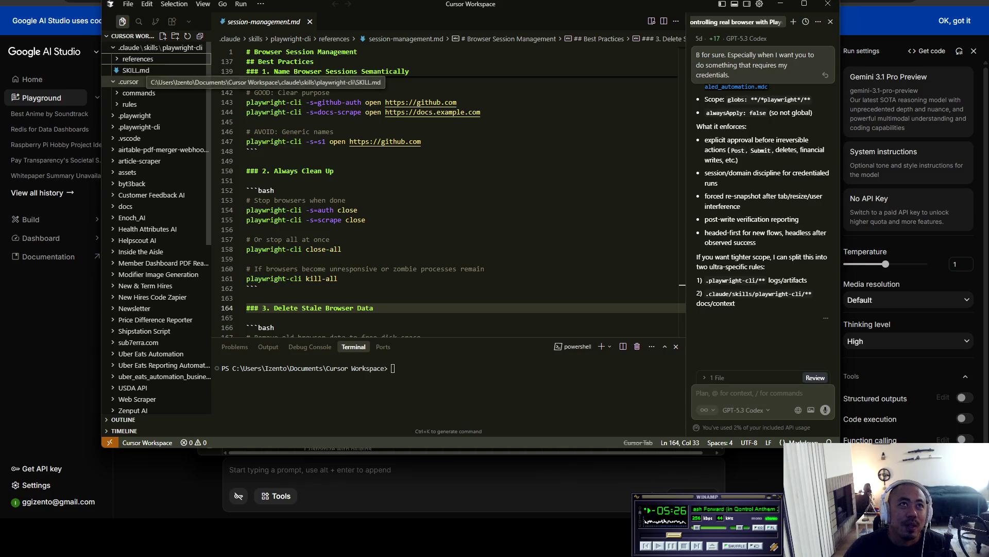
left_click(182, 47)
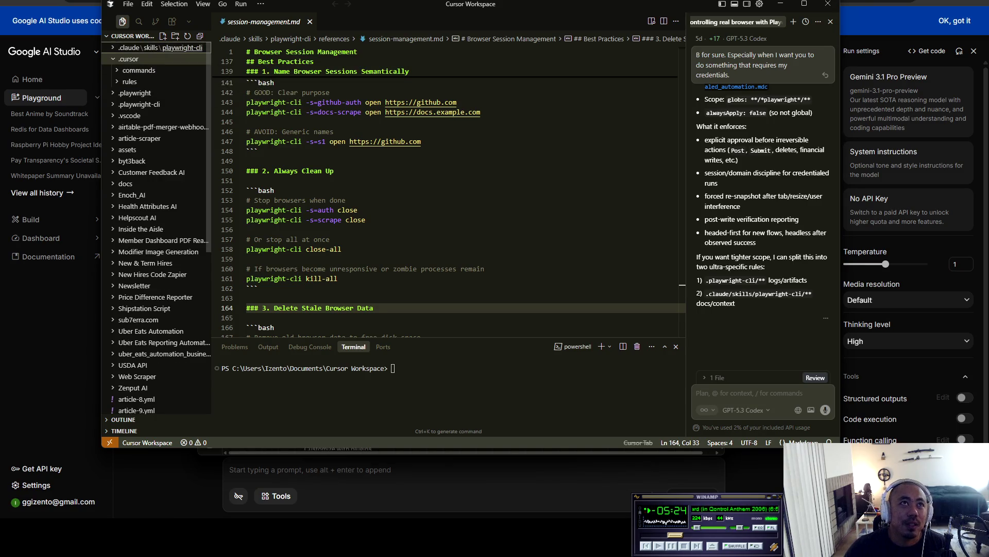
left_click(129, 59)
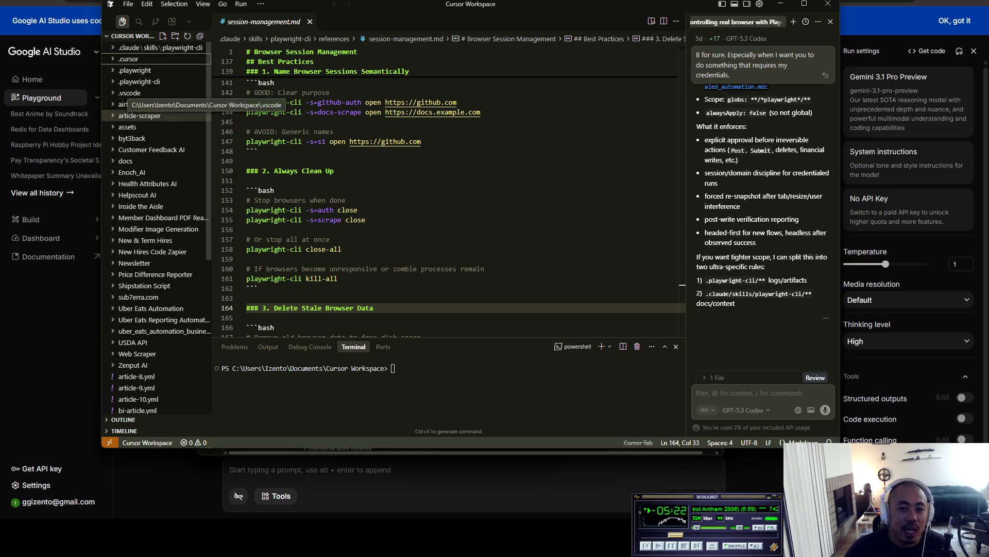
scroll(124, 144, "down", 2)
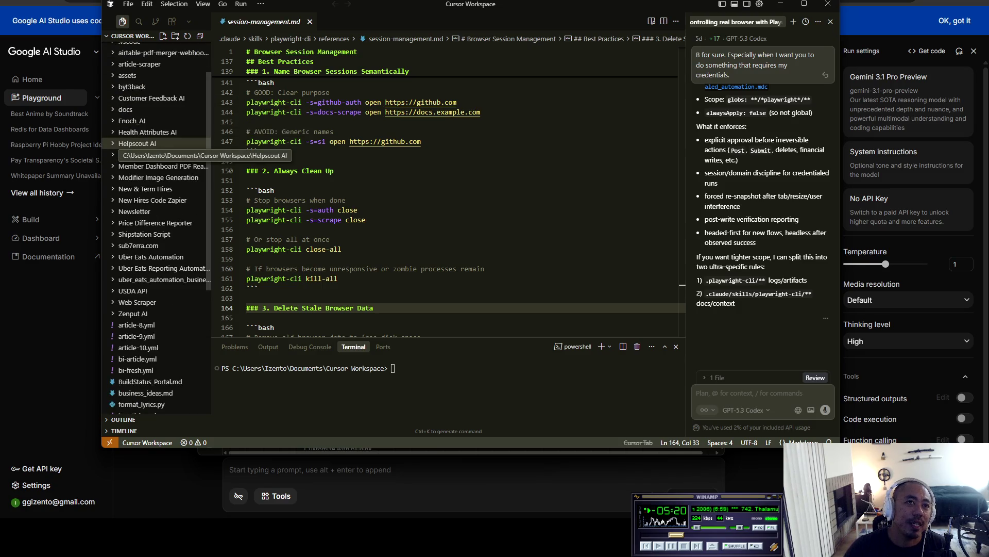
scroll(119, 146, "down", 1)
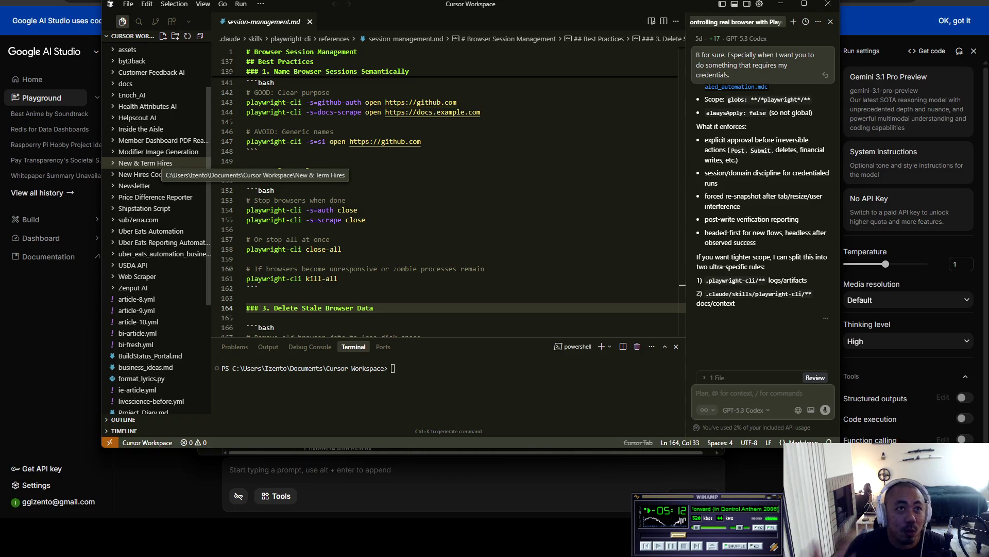
scroll(149, 170, "down", 4)
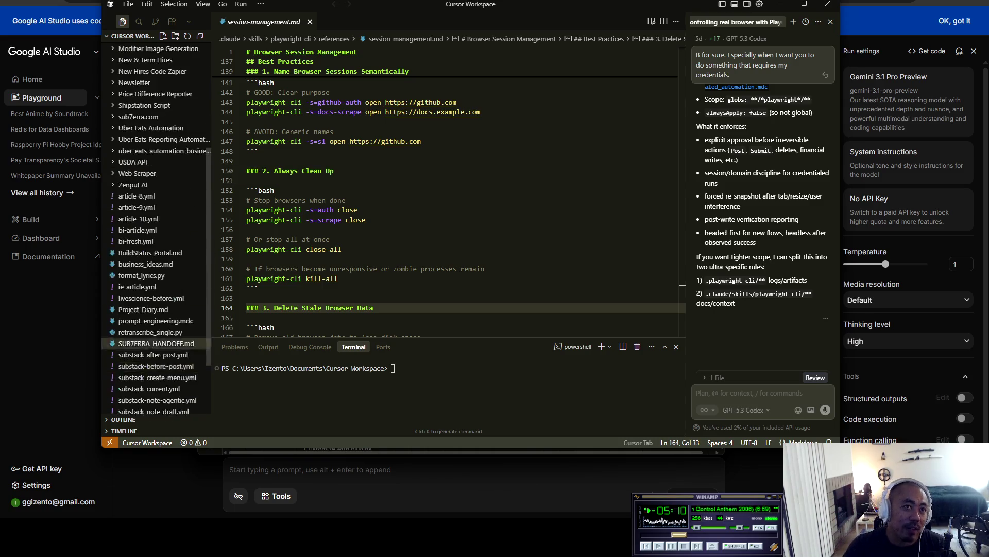
scroll(149, 258, "down", 2)
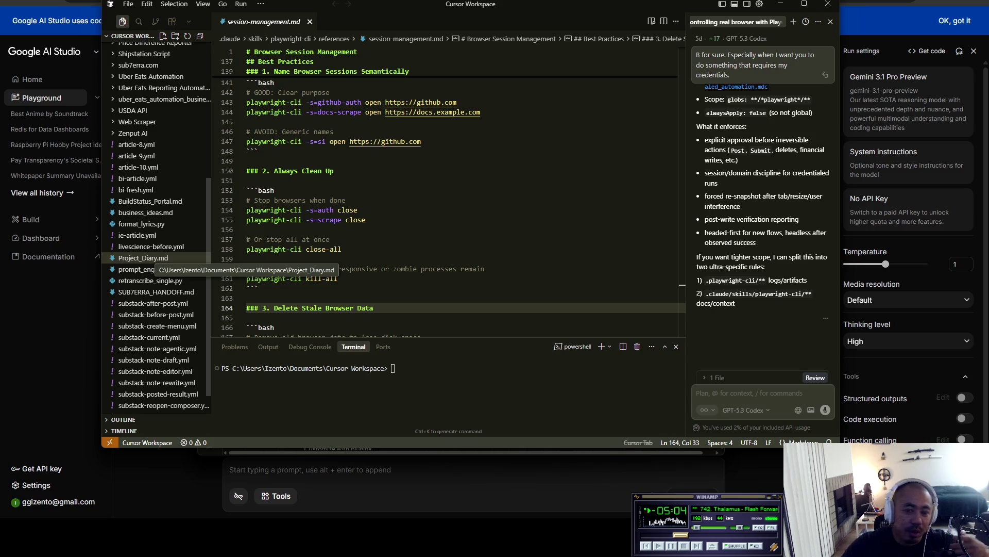
key("alt+Tab")
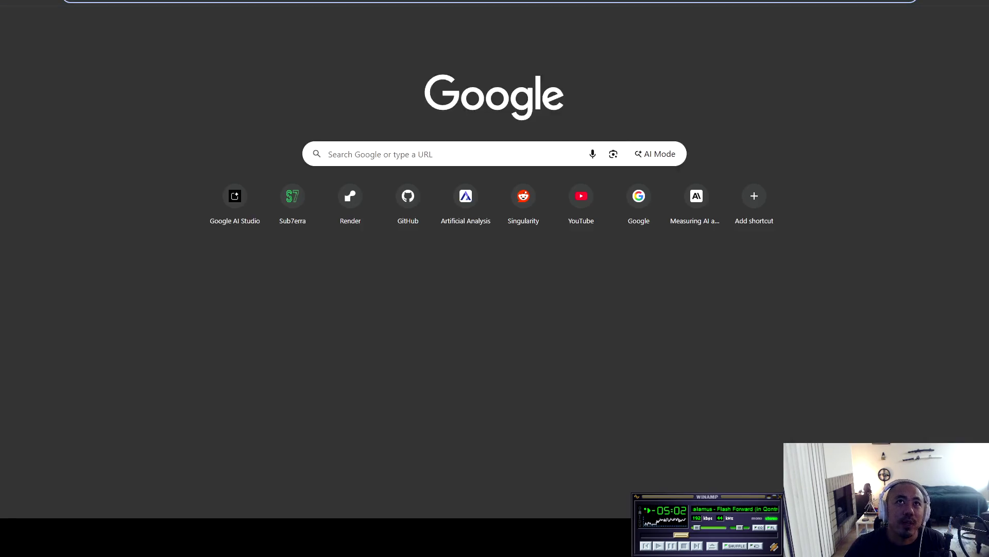
Step: Load erewhon.com, answer the location request, and open The Gabriela Smoothie by Katseye page
type("erewhon.com")
key("Return")
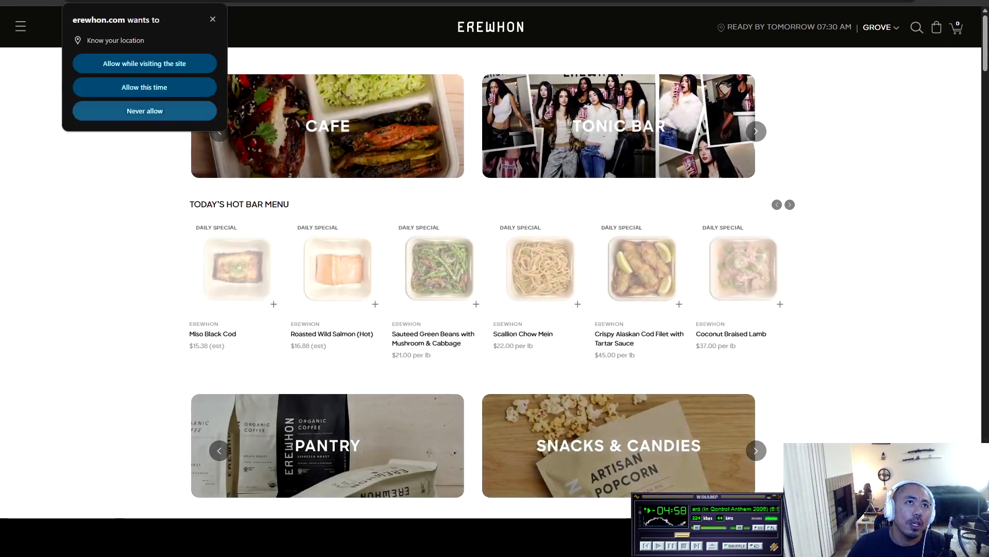
left_click(145, 111)
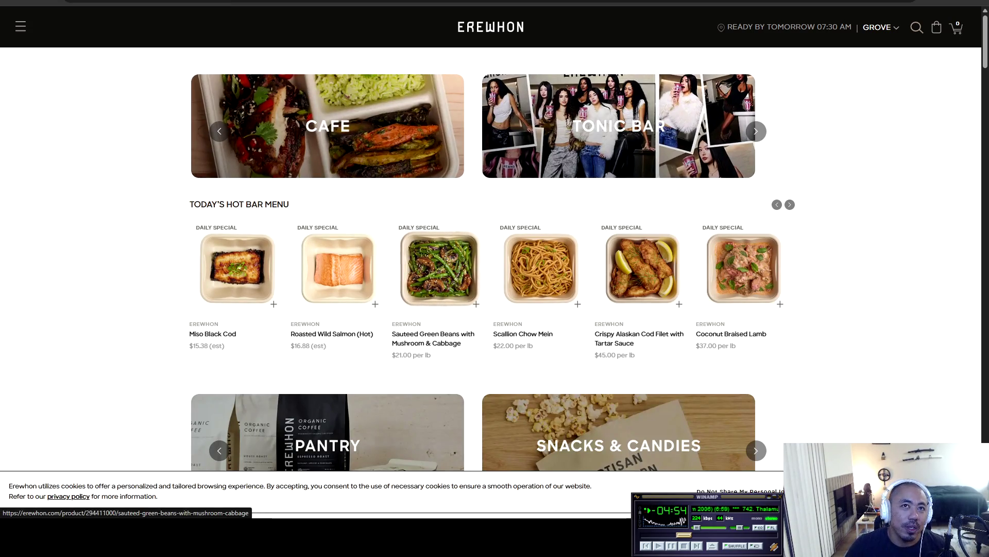
scroll(439, 268, "down", 1)
scroll(335, 155, "down", 5)
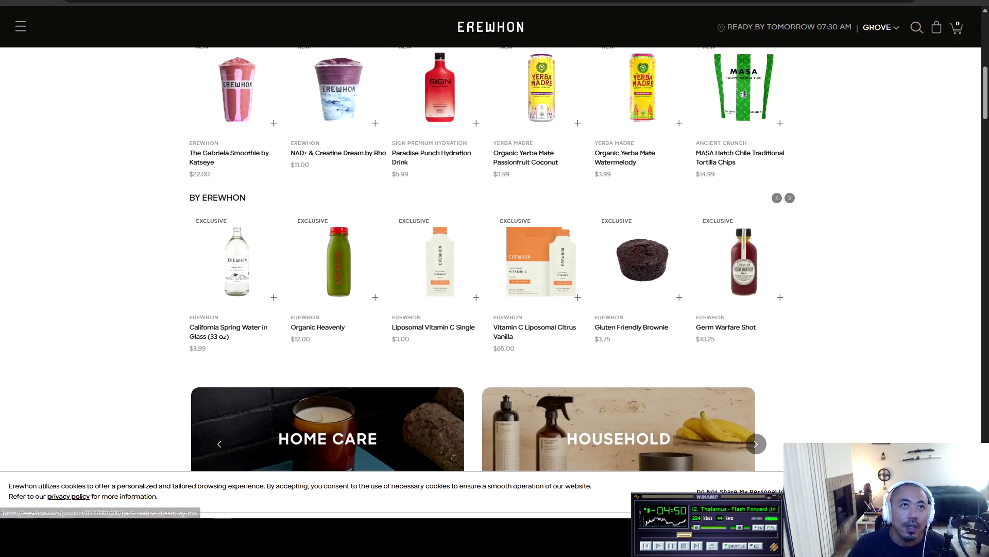
scroll(335, 207, "up", 2)
left_click(229, 170)
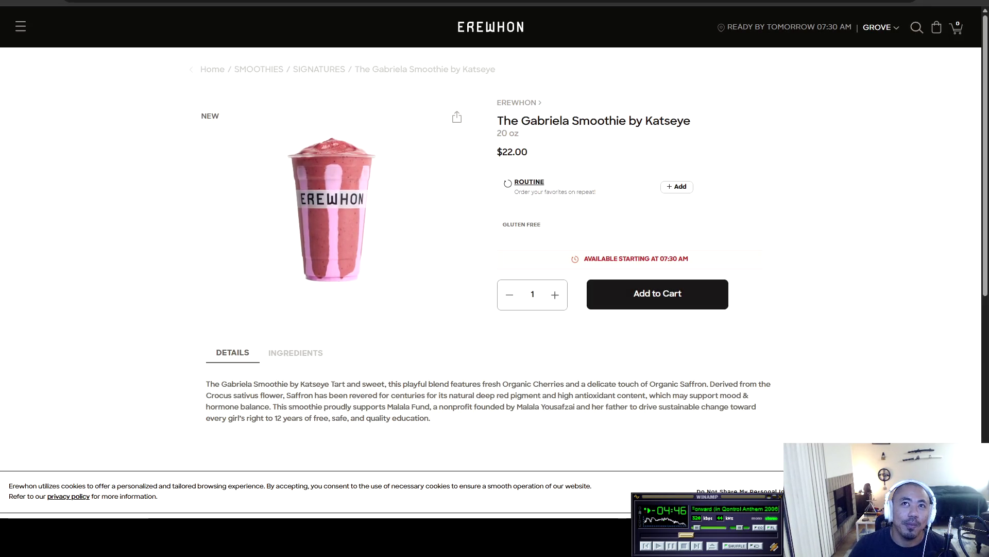
left_click_drag(497, 121, 690, 121)
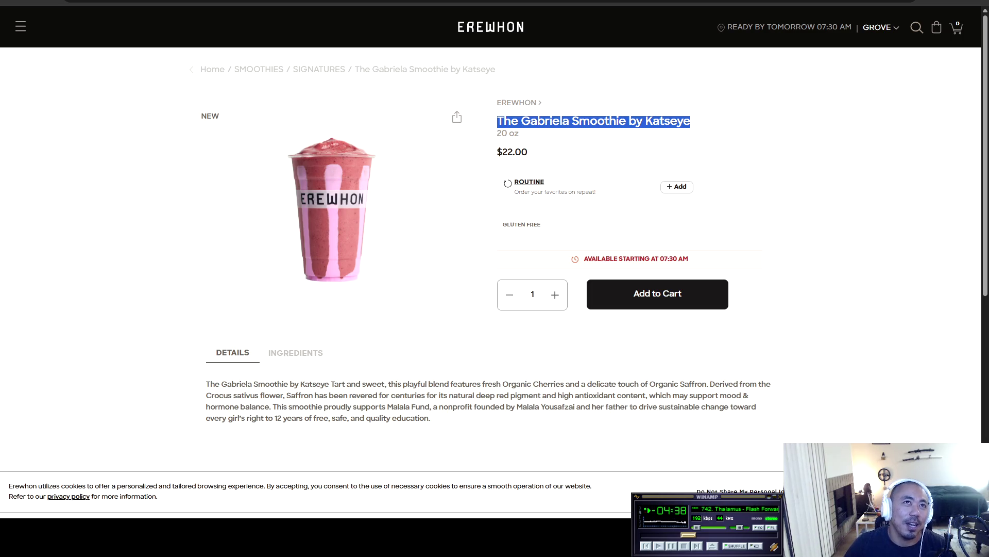
Step: Browse the Signatures category and view the Strawberry Glaze Skin Smoothie page
left_click(319, 69)
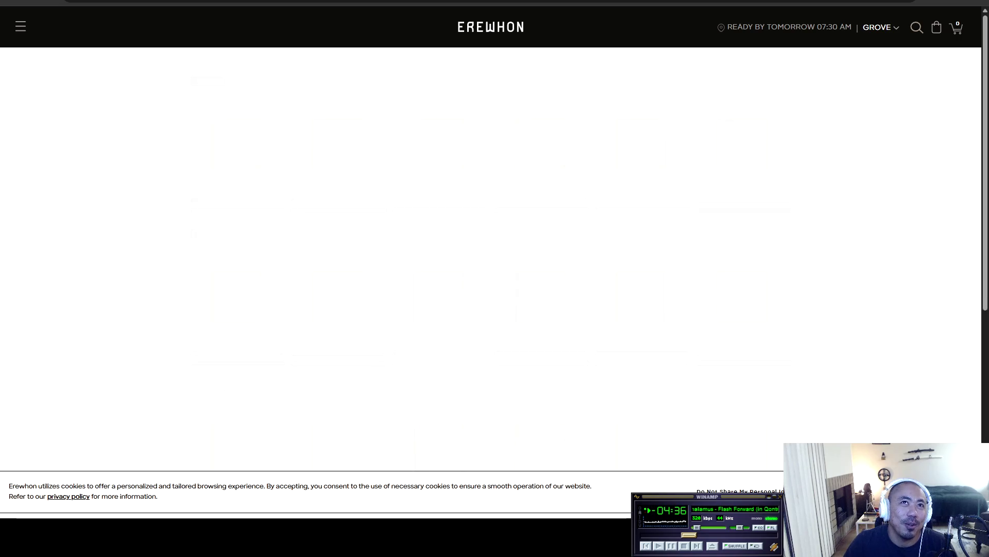
scroll(495, 257, "down", 1)
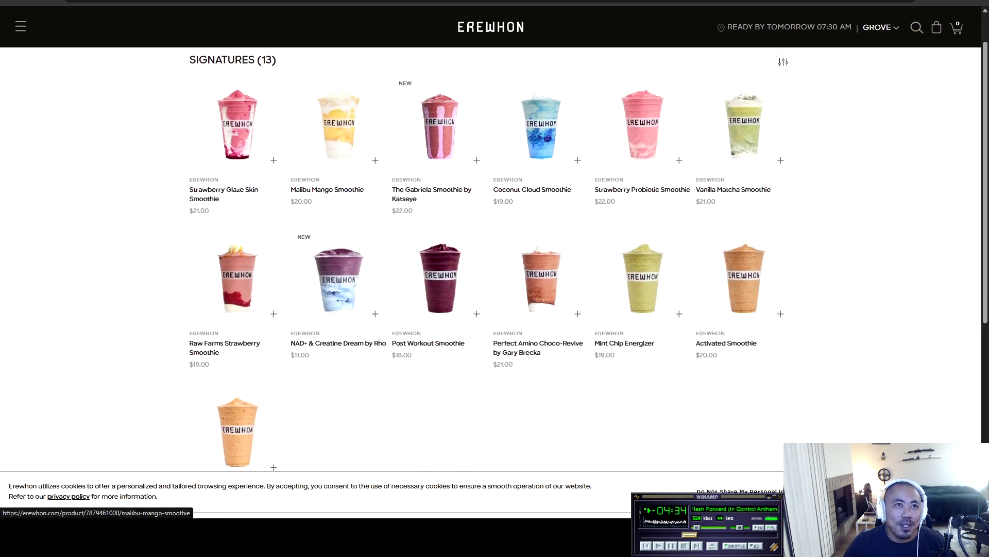
left_click(238, 120)
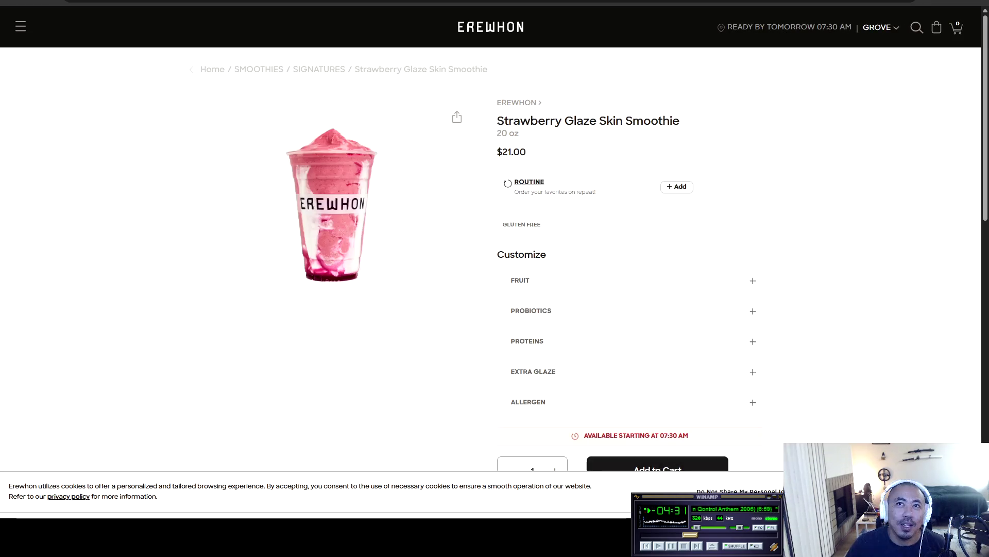
mouse_move(497, 121)
left_mouse_down()
mouse_move(546, 121)
mouse_move(519, 134)
mouse_move(680, 123)
left_mouse_up()
left_click(333, 206)
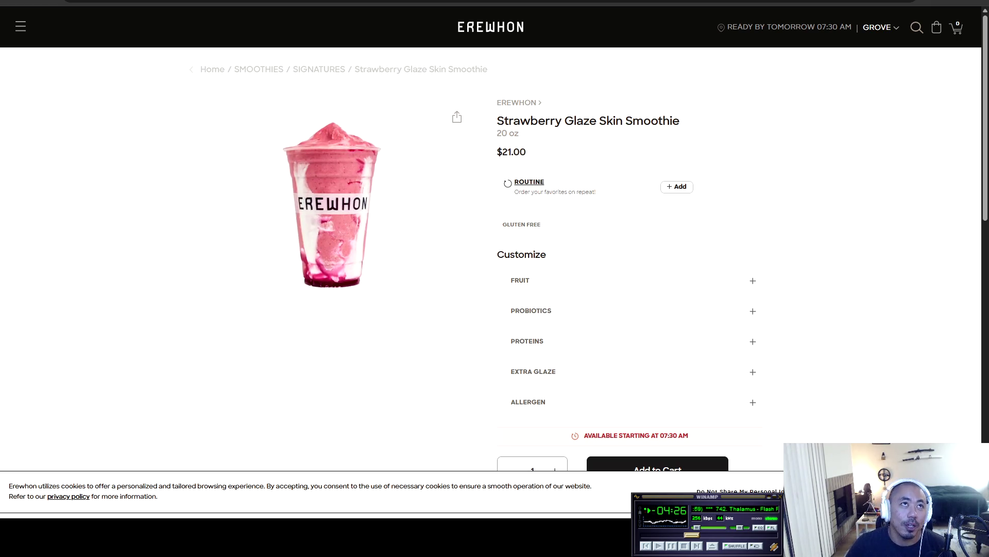
Step: Return to The Gabriela Smoothie page, close the pickup chooser, and open the site menu
key("alt+Left")
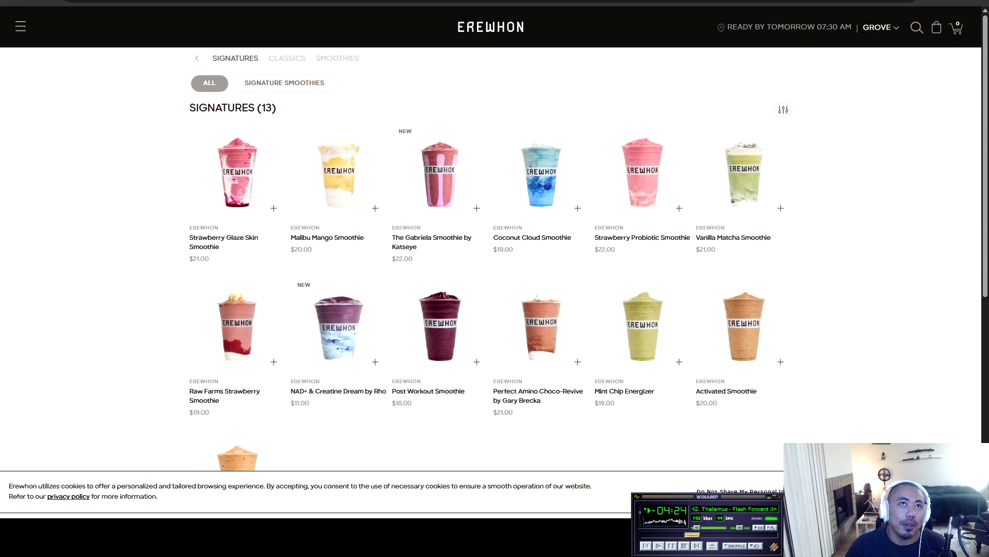
key("alt+Right")
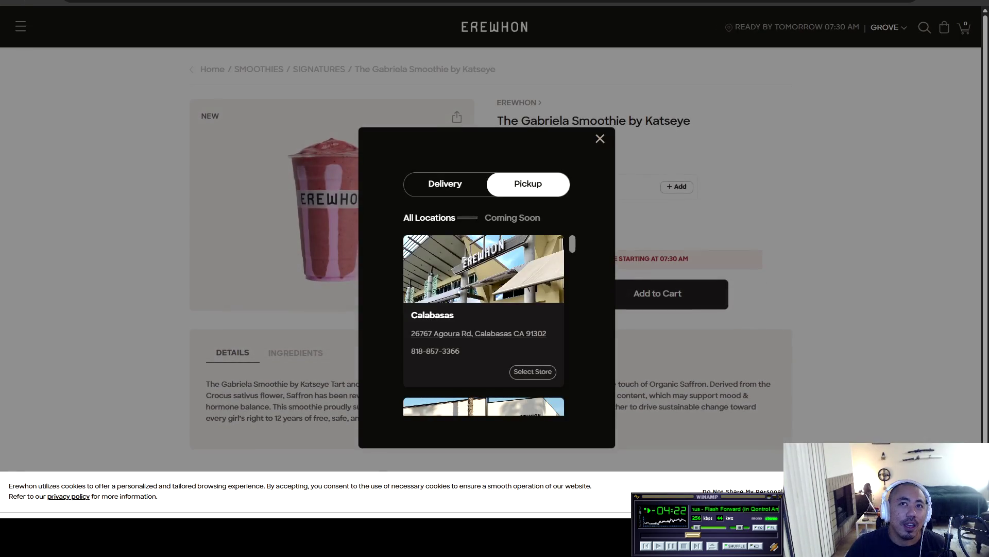
key("Escape")
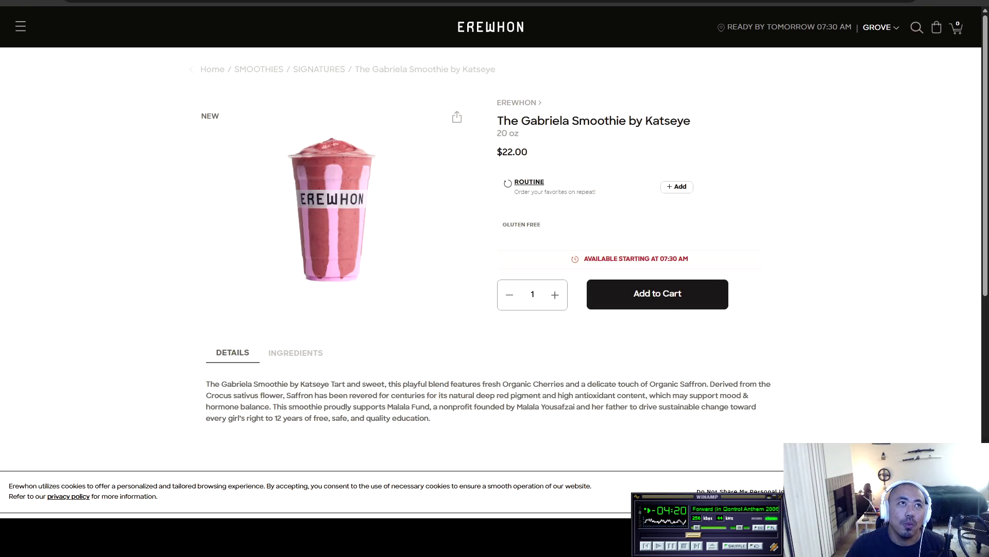
left_click(20, 26)
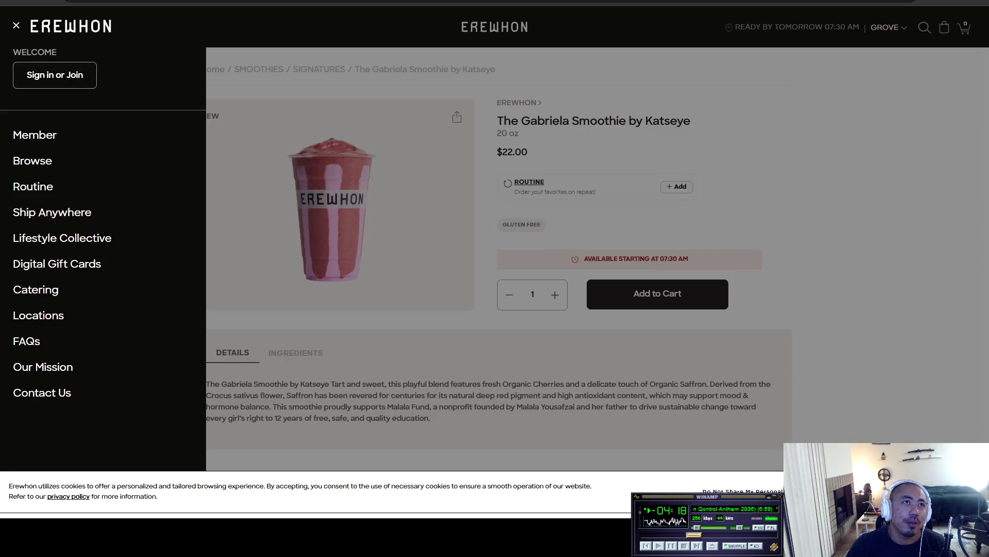
Step: View Erewhon's Member rewards page, select all its text, then return to Claude desktop
left_click(35, 134)
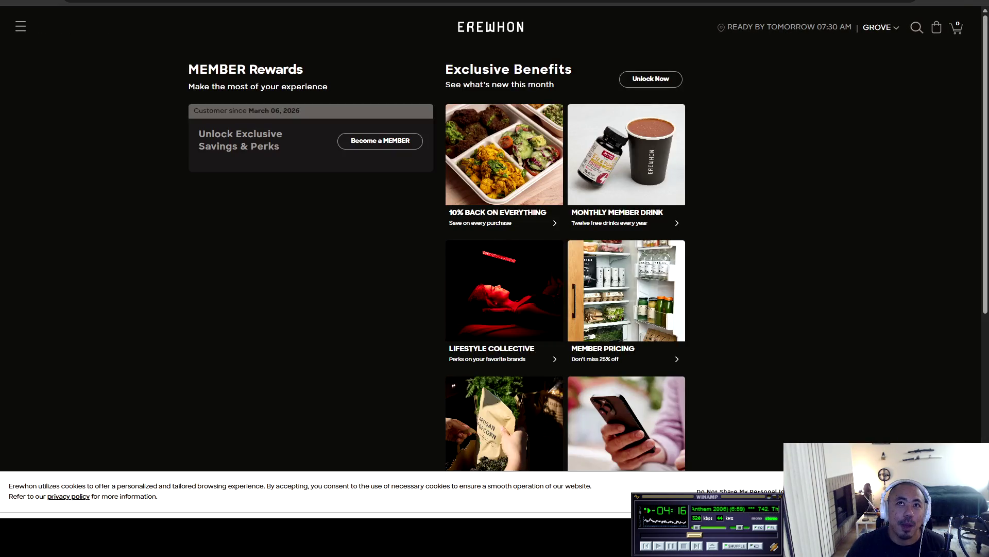
scroll(495, 258, "down", 4)
scroll(495, 257, "up", 4)
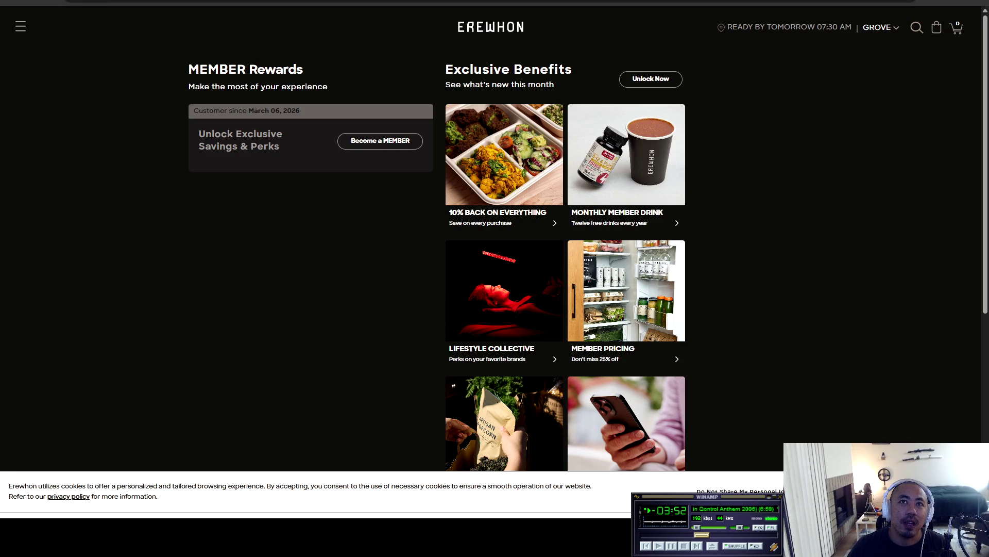
key("ctrl+a")
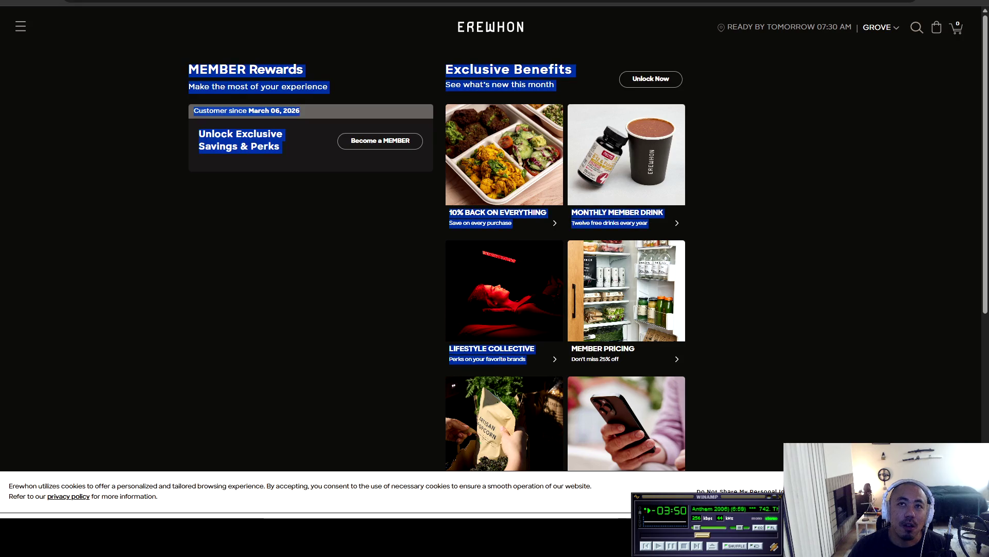
scroll(588, 258, "down", 4)
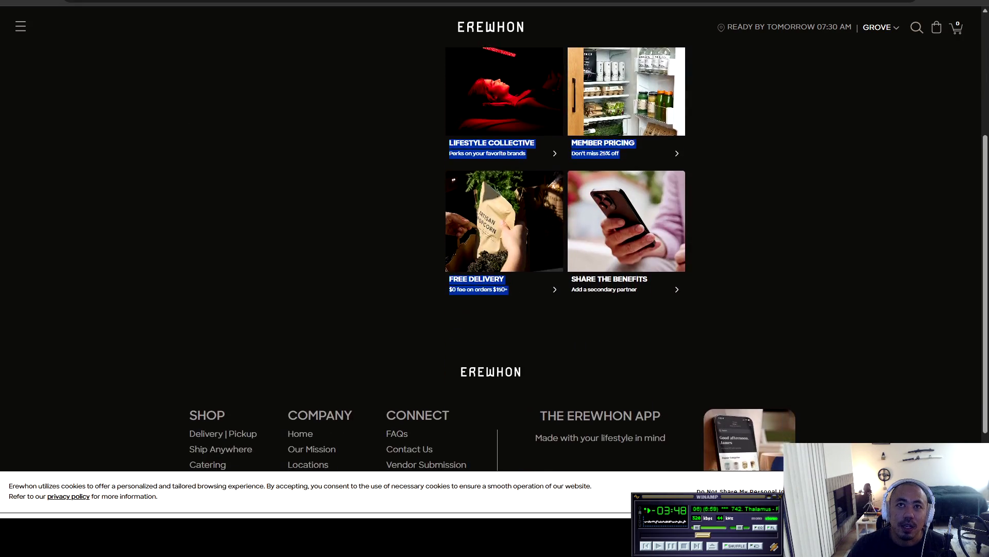
scroll(588, 257, "up", 4)
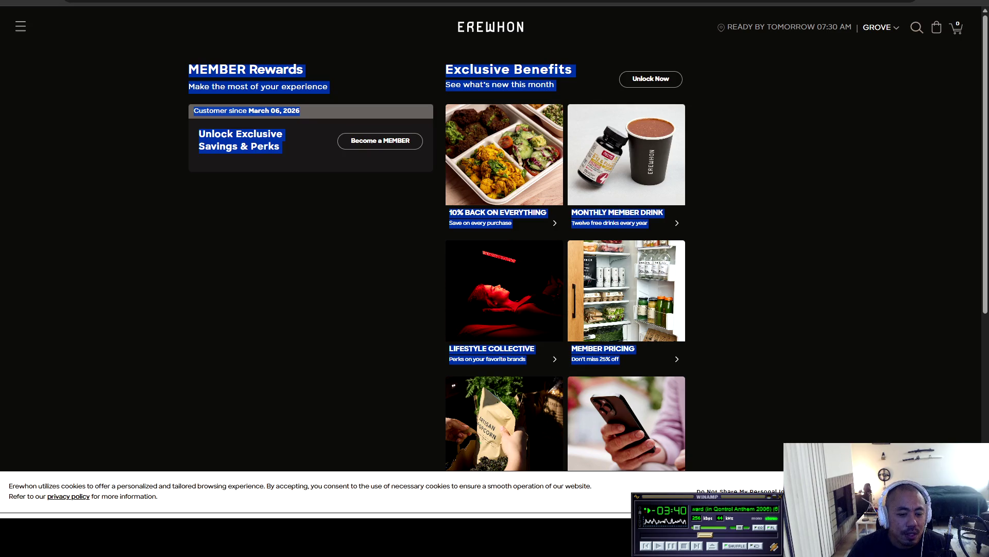
key("alt+Tab")
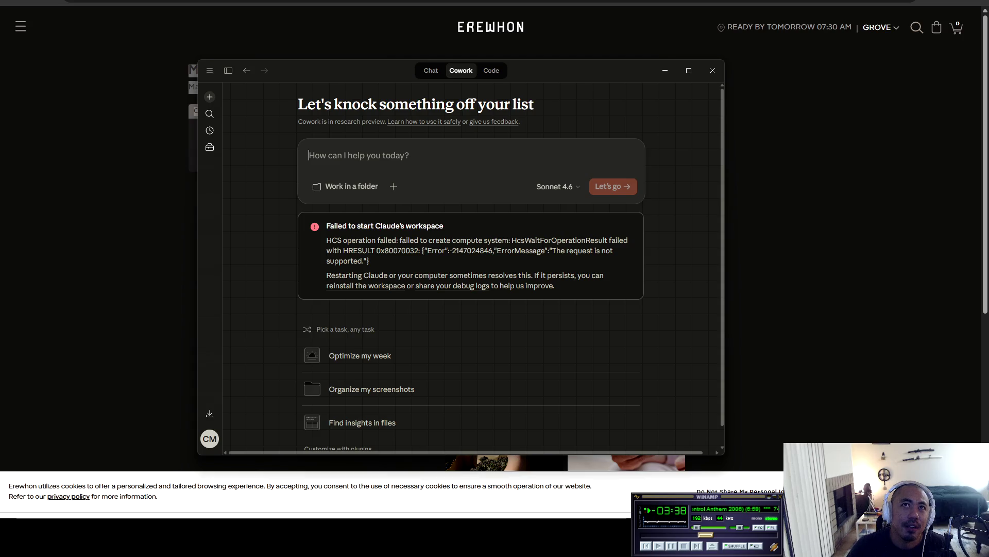
Step: Move the Claude window, open File > Settings > Cowork, and select the Global Instructions text
left_click_drag(364, 74, 428, 63)
left_click(273, 60)
mouse_move(286, 75)
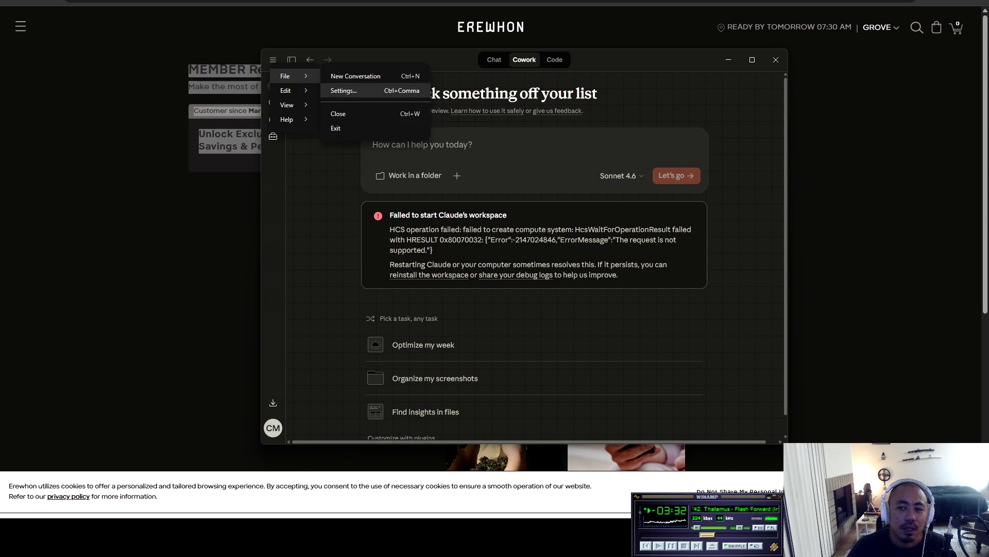
left_click(343, 90)
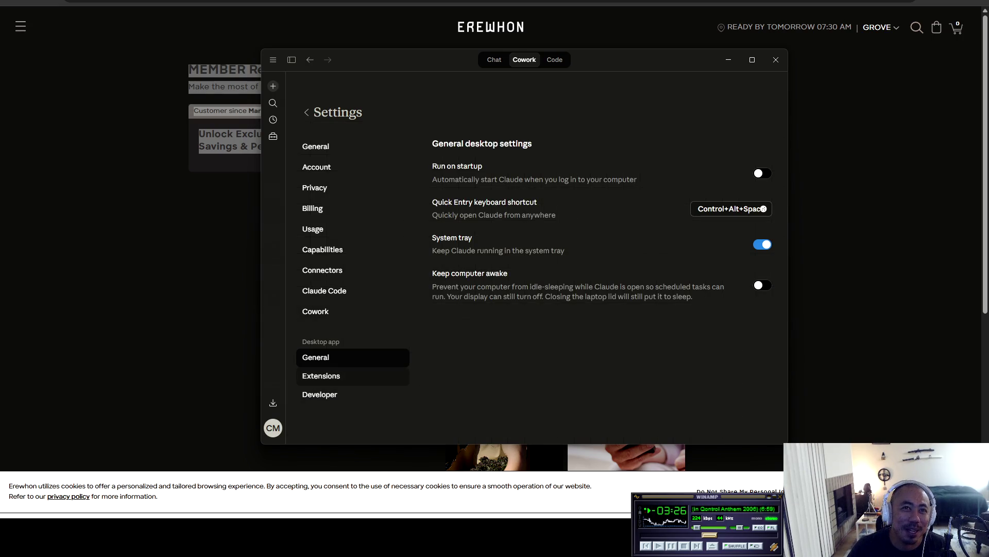
left_click(316, 312)
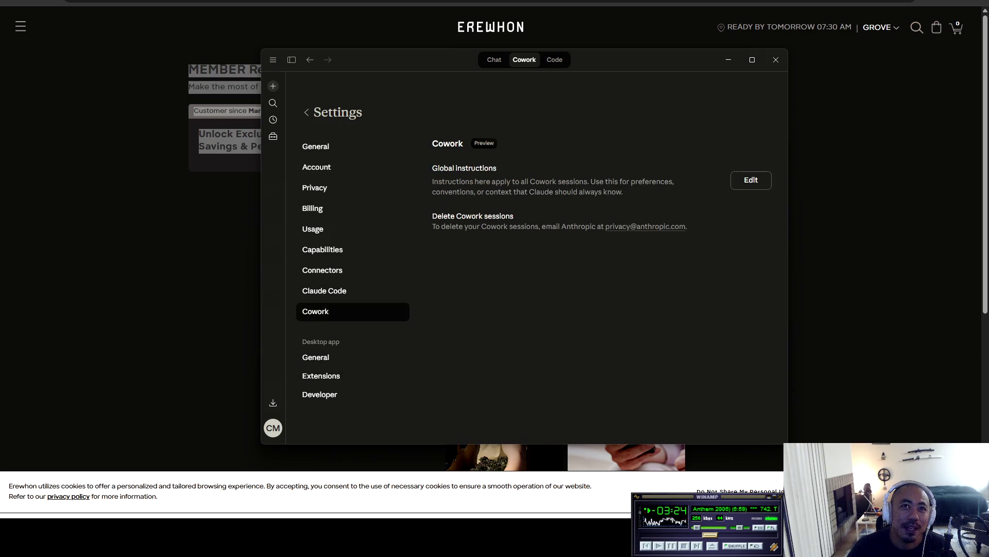
triple_click(464, 168)
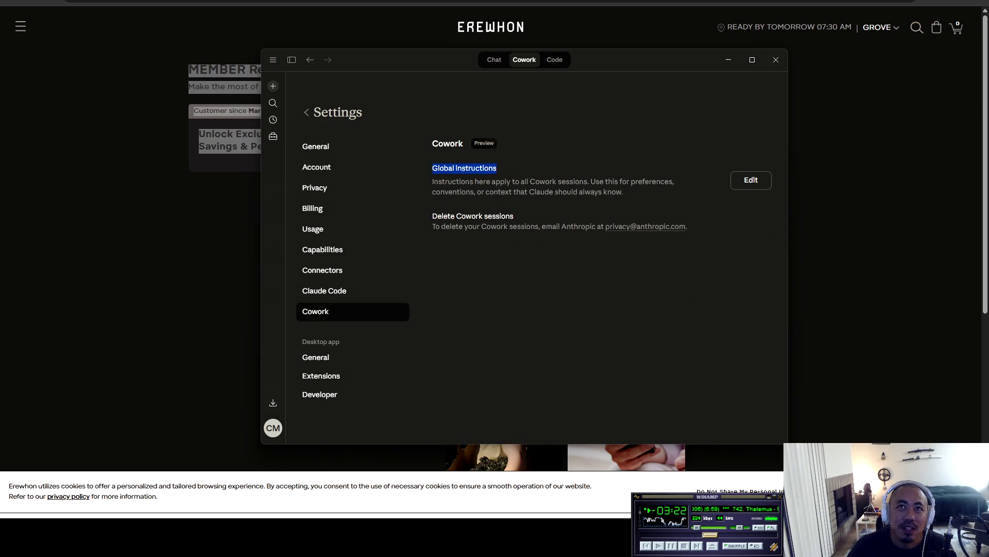
left_click_drag(497, 168, 623, 192)
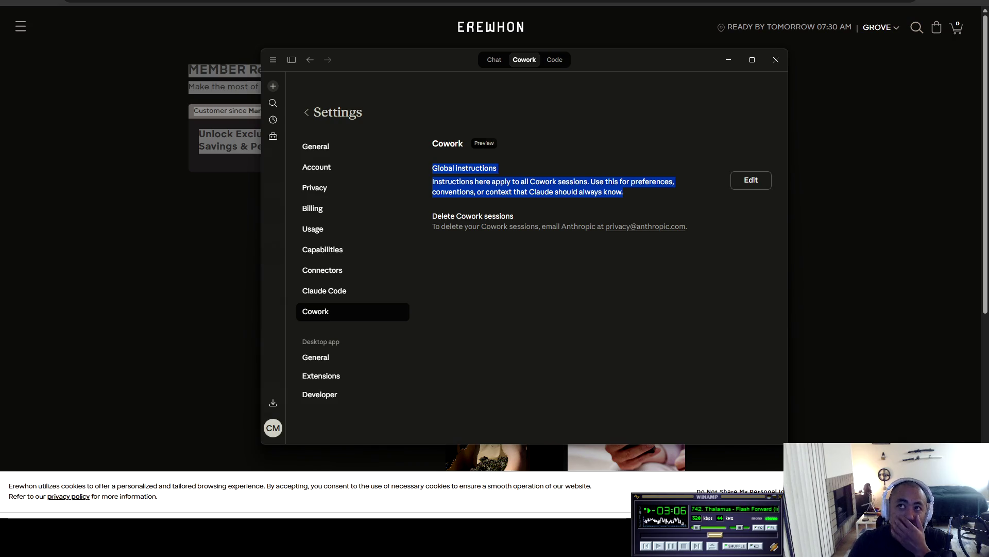
Step: Write 'job description', 'tech stack', 'job responsibilities' and 'the company you work for and details about it' as global instructions
left_click(751, 180)
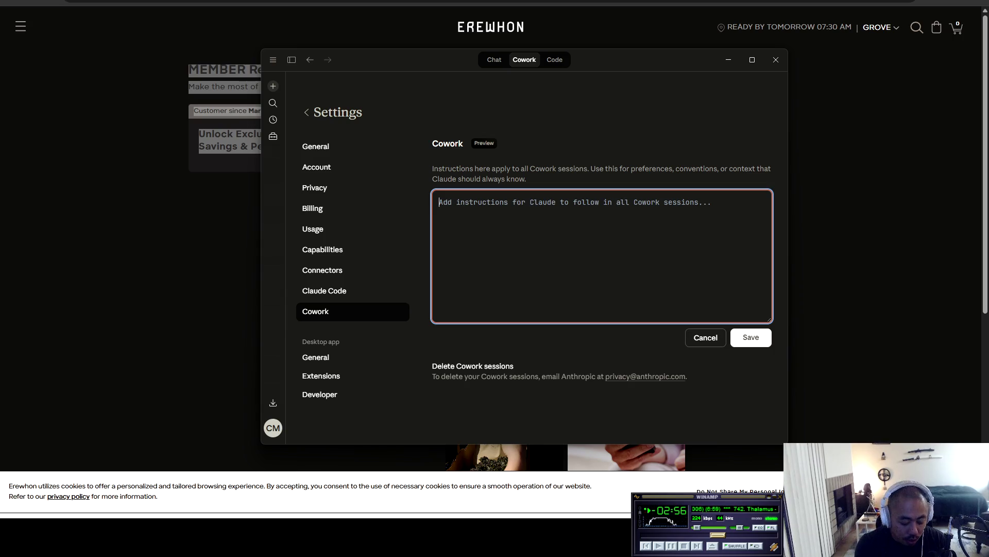
type("job description")
key("Return")
key("Return")
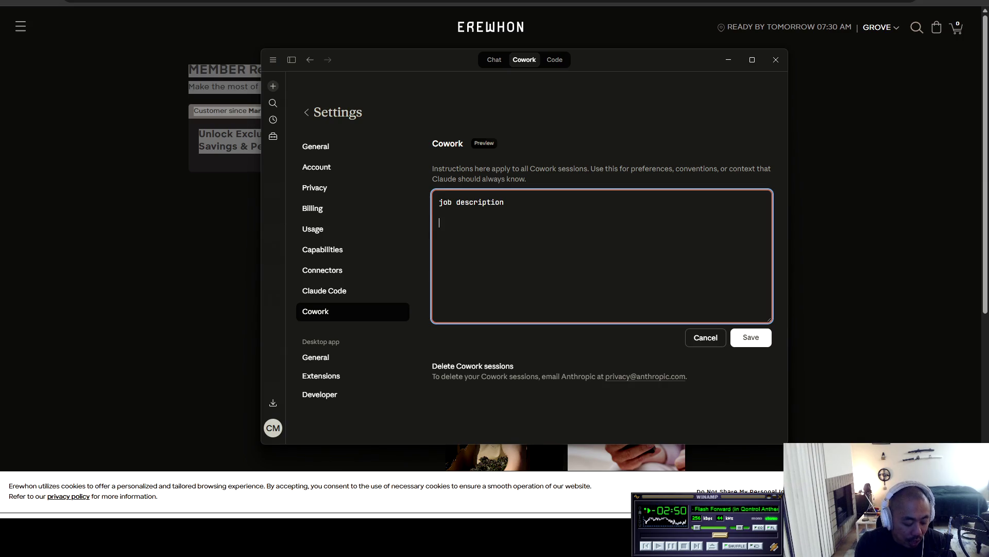
type("tech stack")
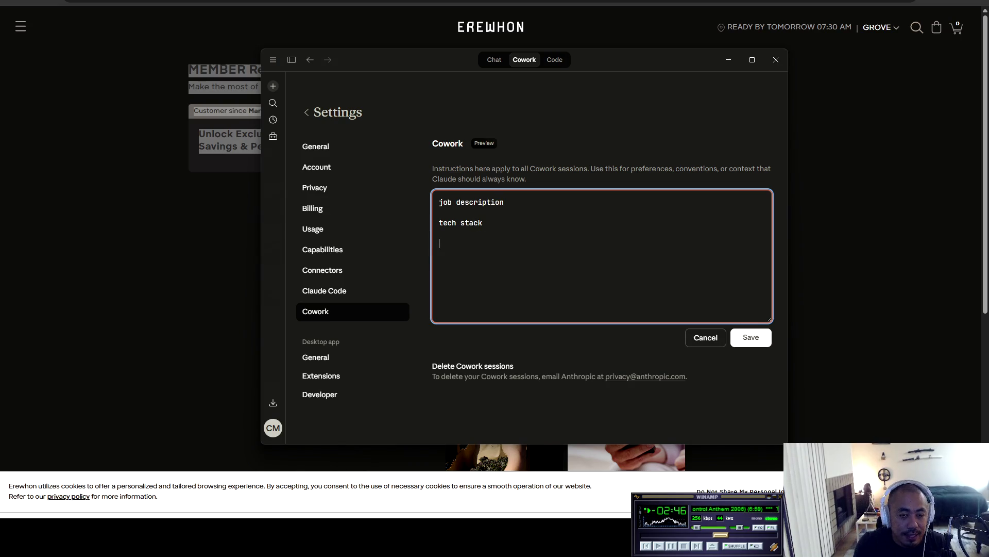
type("ro")
key("BackSpace")
key("BackSpace")
type("job")
key("BackSpace")
key("BackSpace")
type("b re")
key("BackSpace")
type("es")
key("BackSpace")
type("sponsibilities")
key("Return")
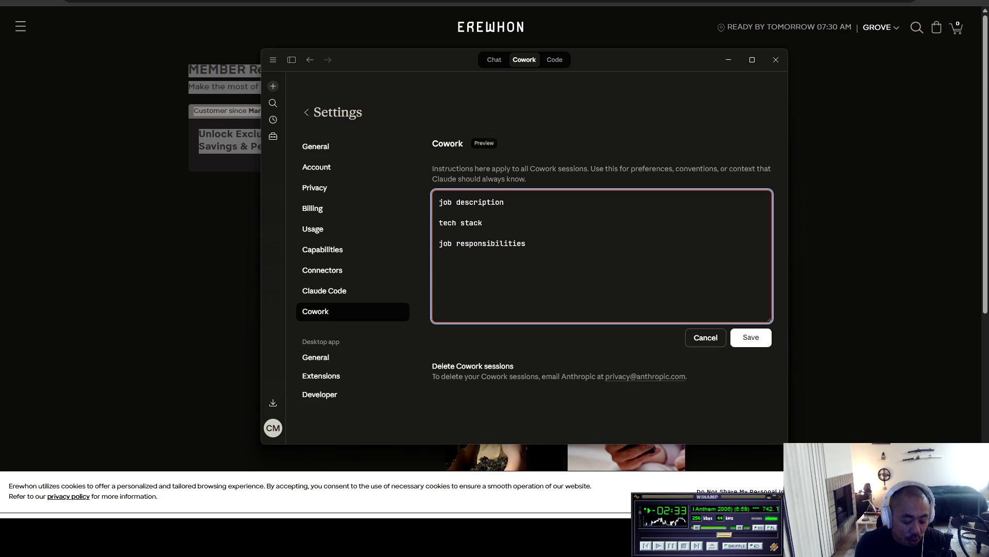
type("the compa")
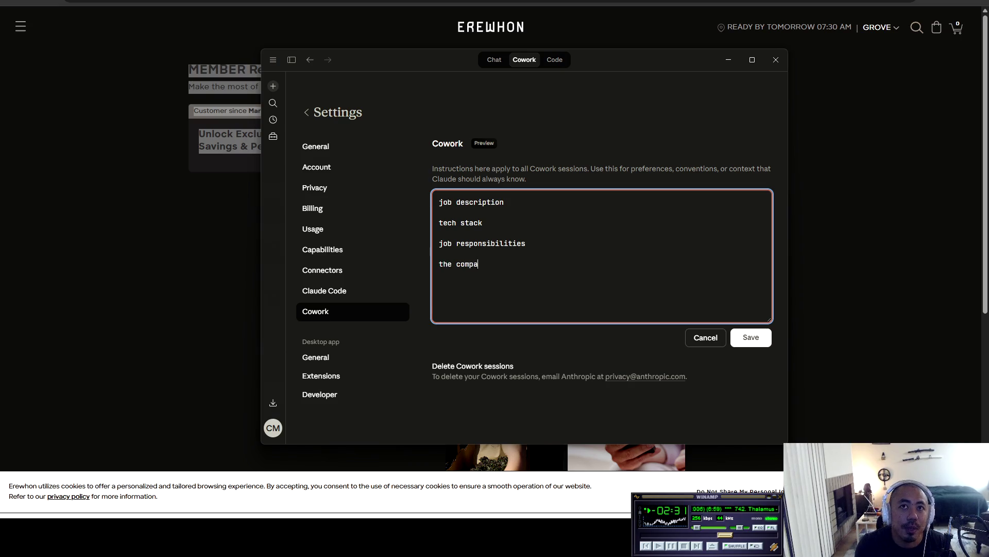
type("ny you work")
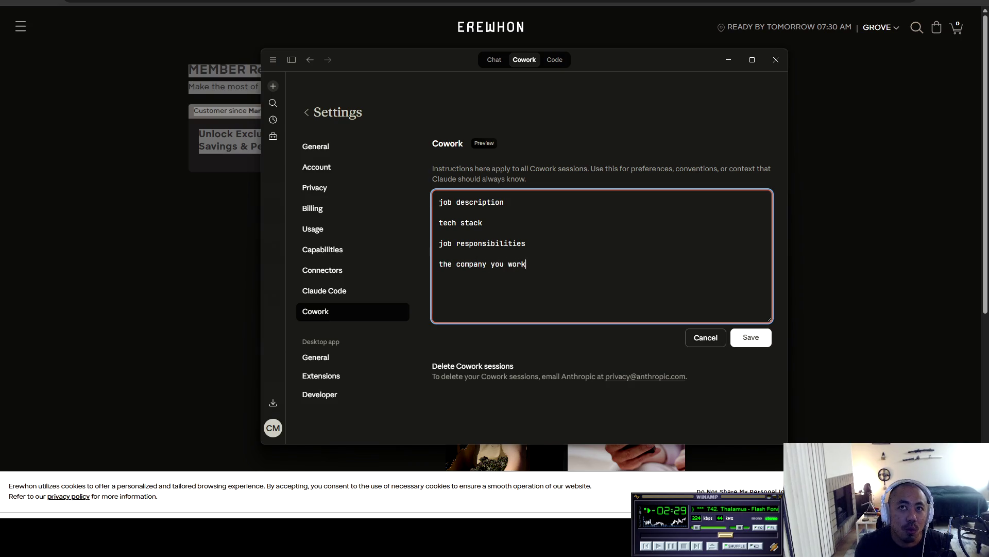
type(" for and det")
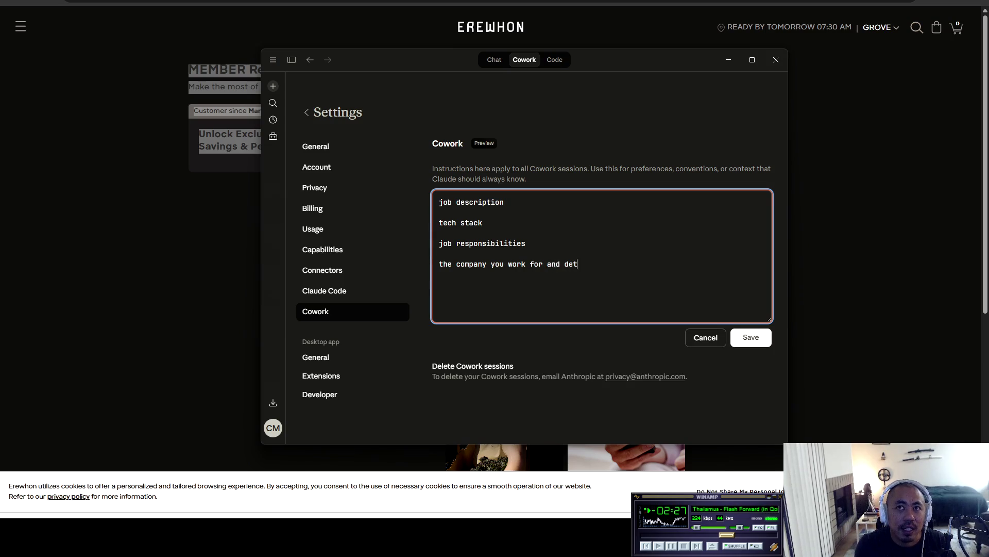
type("ails about it")
key("Return")
key("Return")
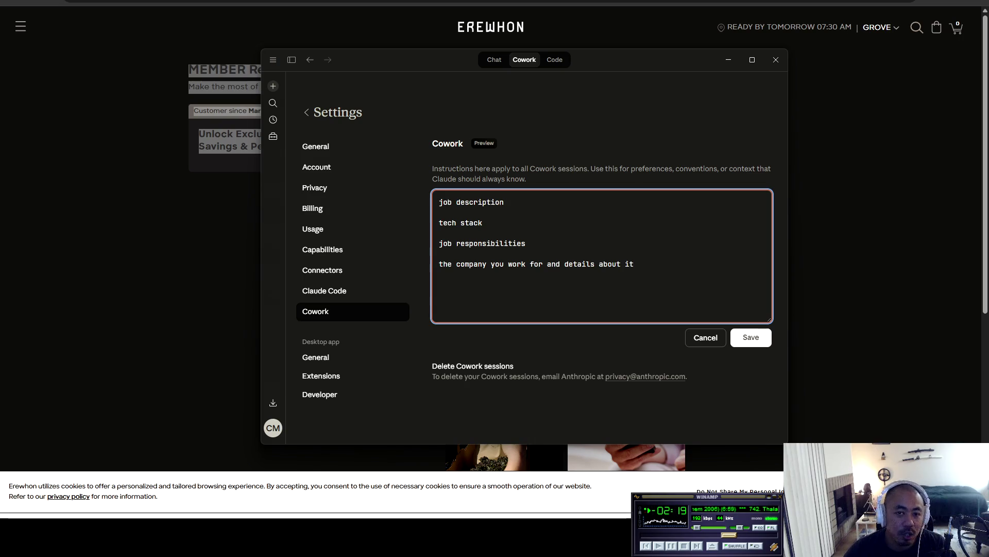
Step: Select all the instruction text, then bring up Google AI Studio's System instructions panel
key("ctrl+a")
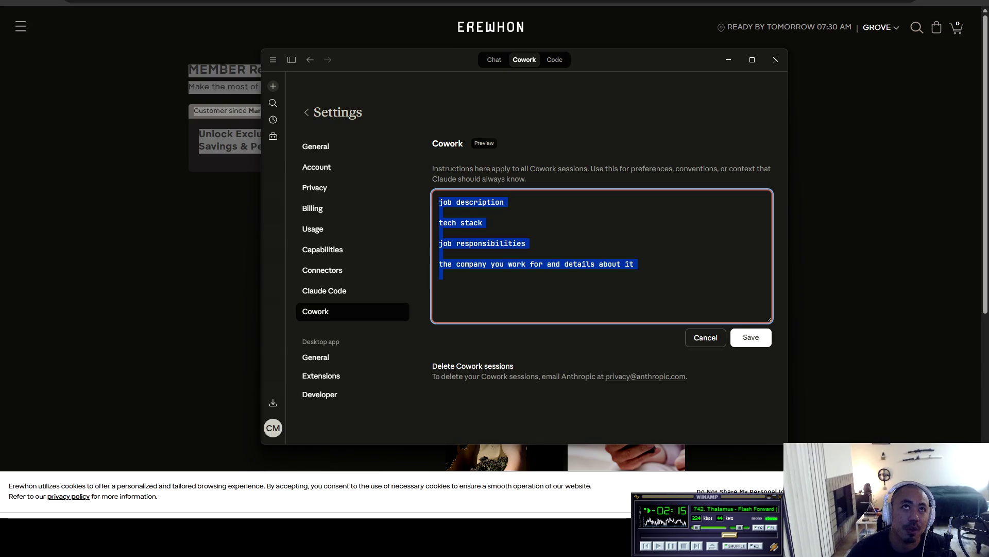
key("alt+Tab")
key("ctrl+Tab")
left_click(883, 155)
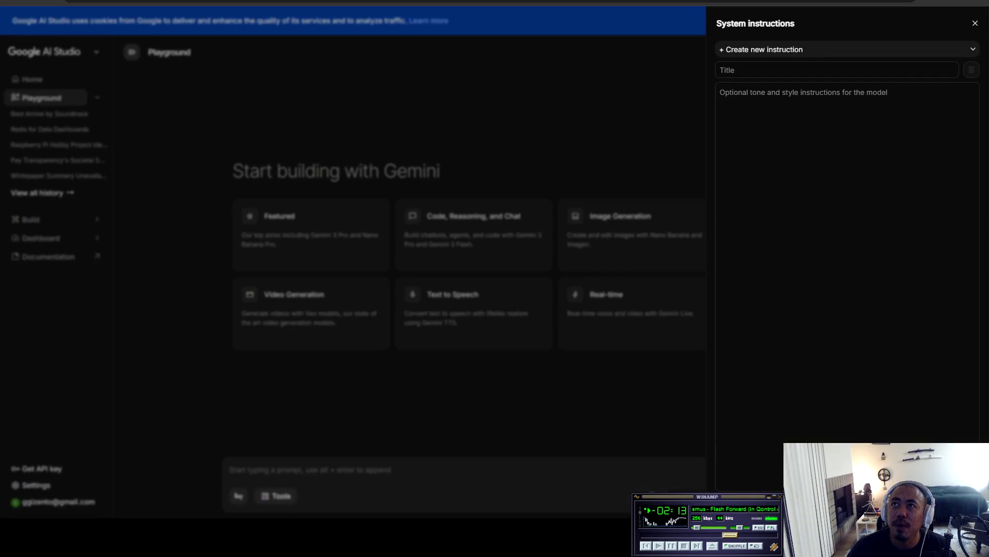
Step: Paste the AI project lead profile (Pydantic AI through Python) into System instructions, review it, and close the panel
type("I am an advanced AI project lead, with no ML background, but heavily entrenched in modern AI techniques. My skills include Pydantic AI, Lite LLM, basic vector search with Open AI vector store, Cursor vibe coding, Big Query, Airtable, Zapier, automation scripts, Render.com, and Python. I have deployed several scripts to production, API integrations, and data ingestion systems.")
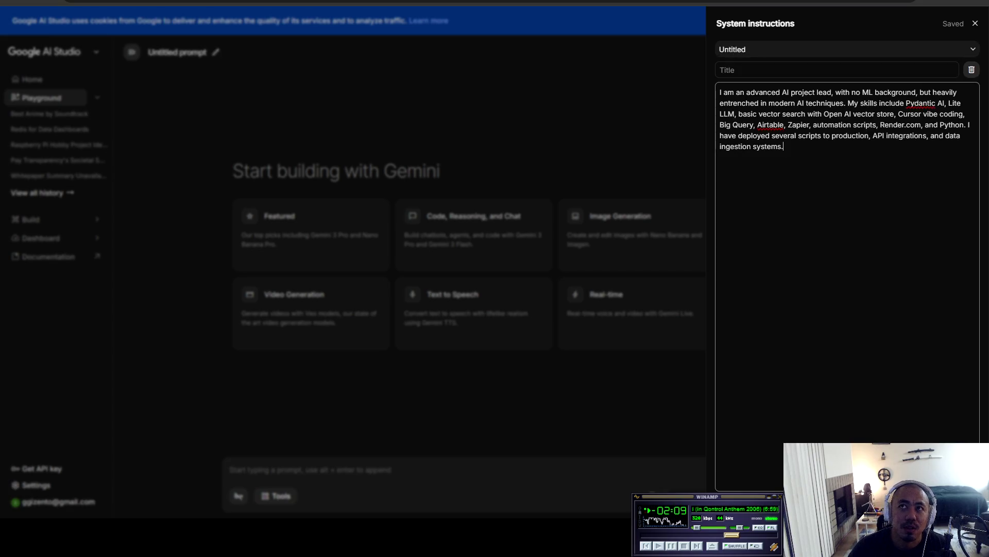
key("shift+Right")
key("shift+Right")
key("shift+Right")
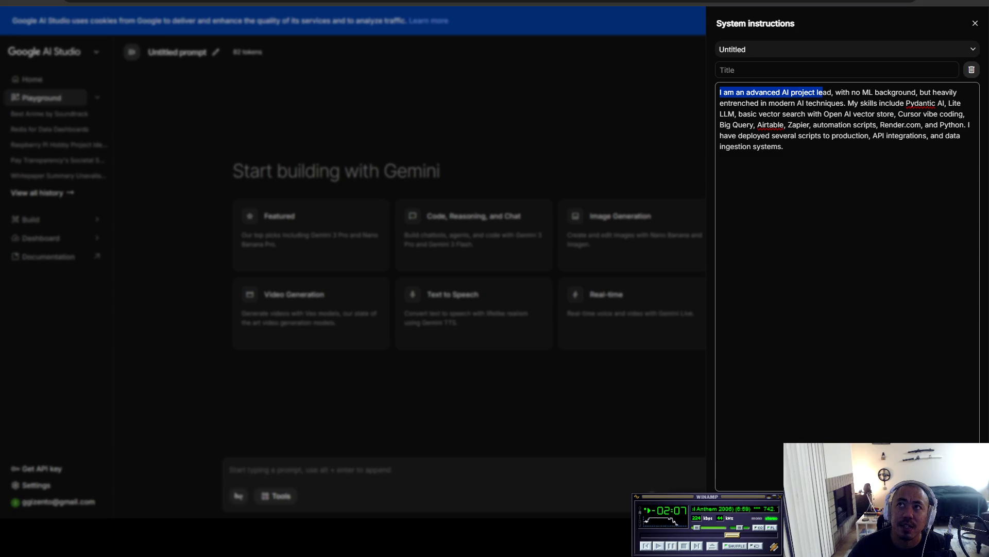
key("shift+Right")
key("shift+Right")
key("shift+Right")
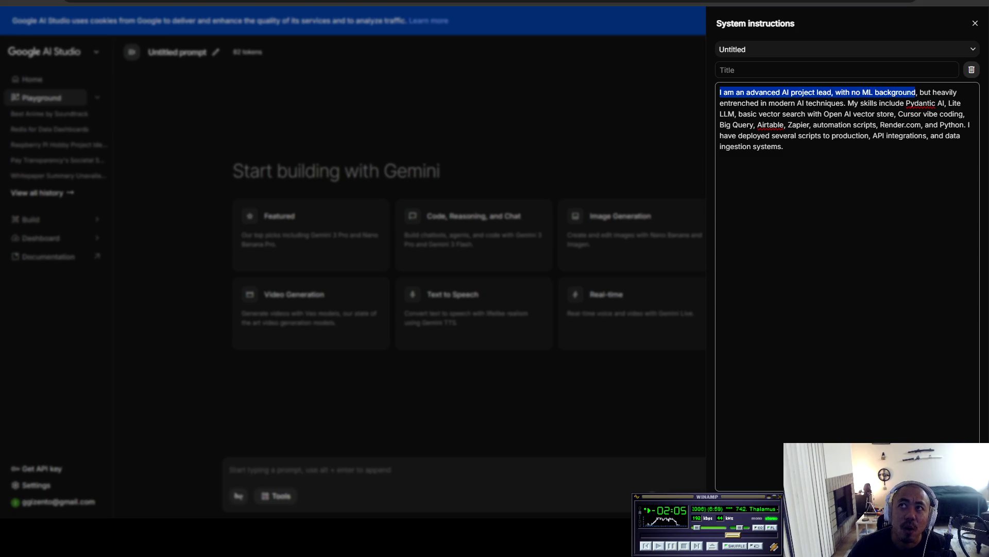
key("shift+Right")
key("shift+Right")
key("shift+Right")
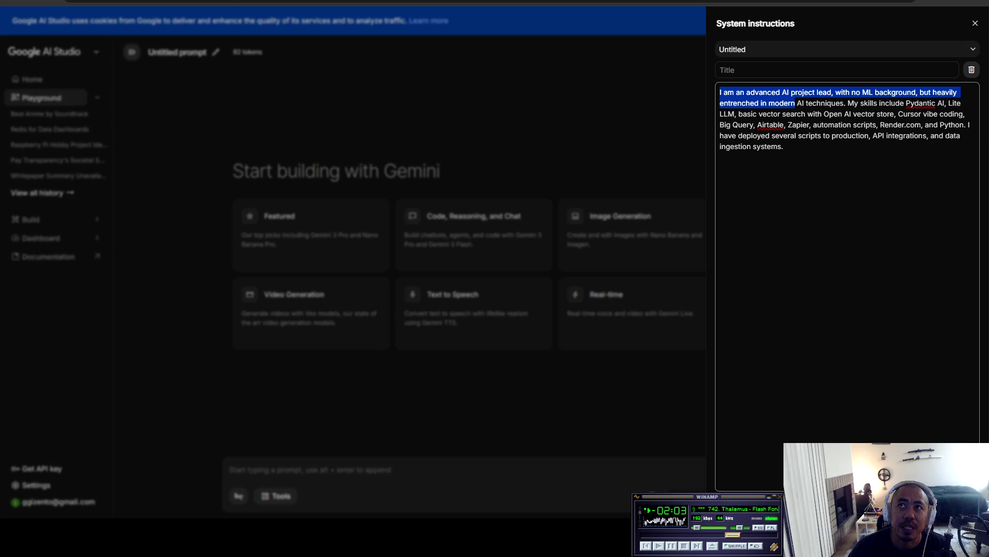
key("shift+Right")
key("shift+Right")
key("shift+Right")
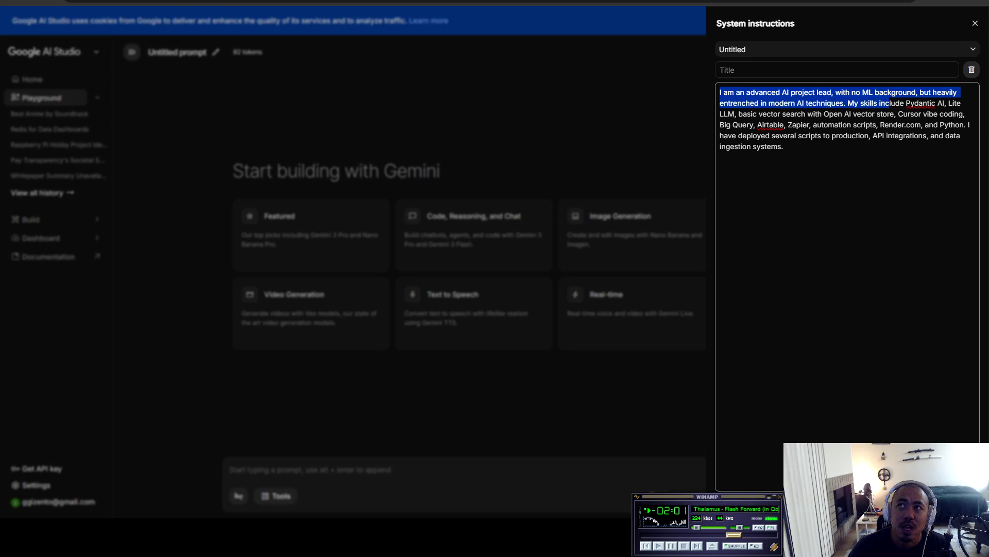
key("shift+Right")
key("shift+Right")
key("shift+Right")
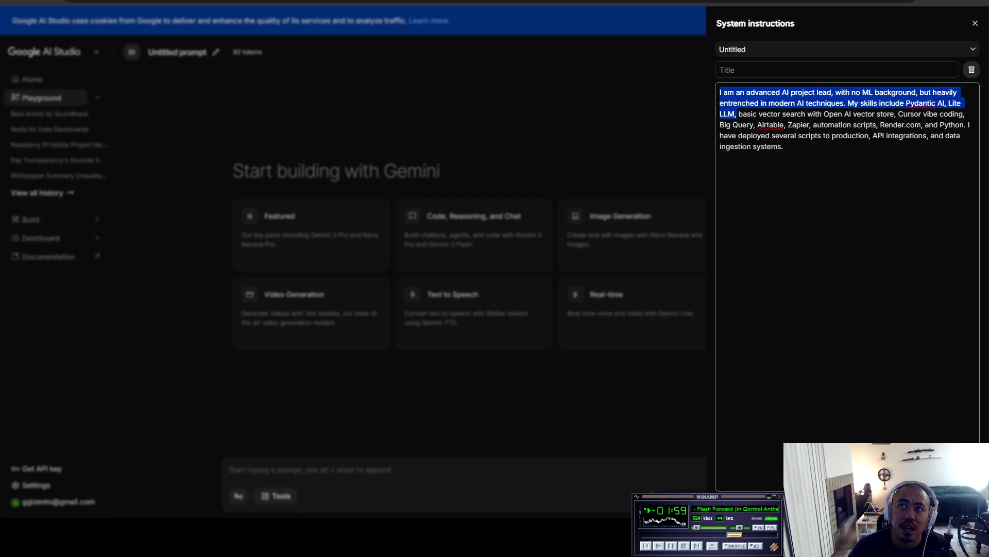
key("shift+Right")
key("shift+Right")
key("shift+Right")
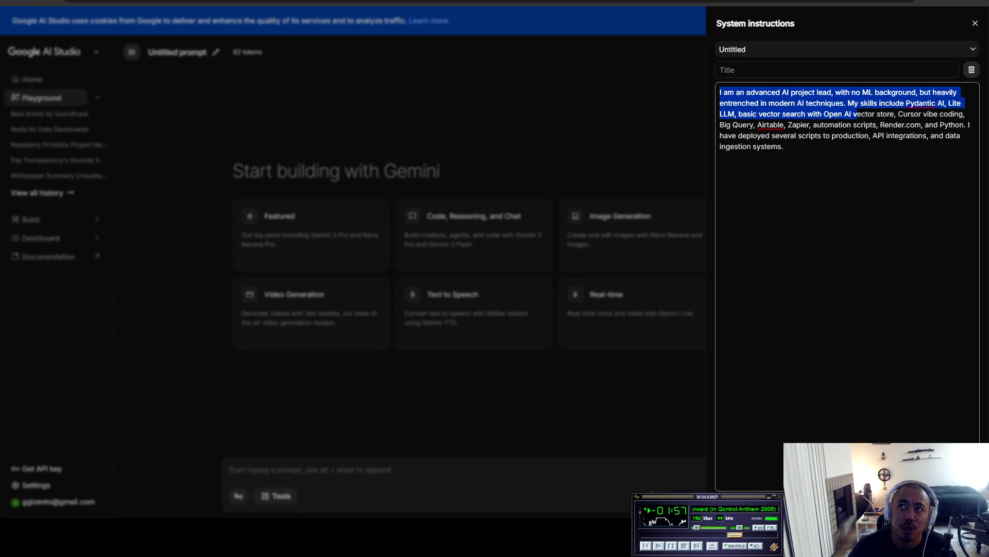
key("shift+Right")
key("shift+Right")
key("shift+Right")
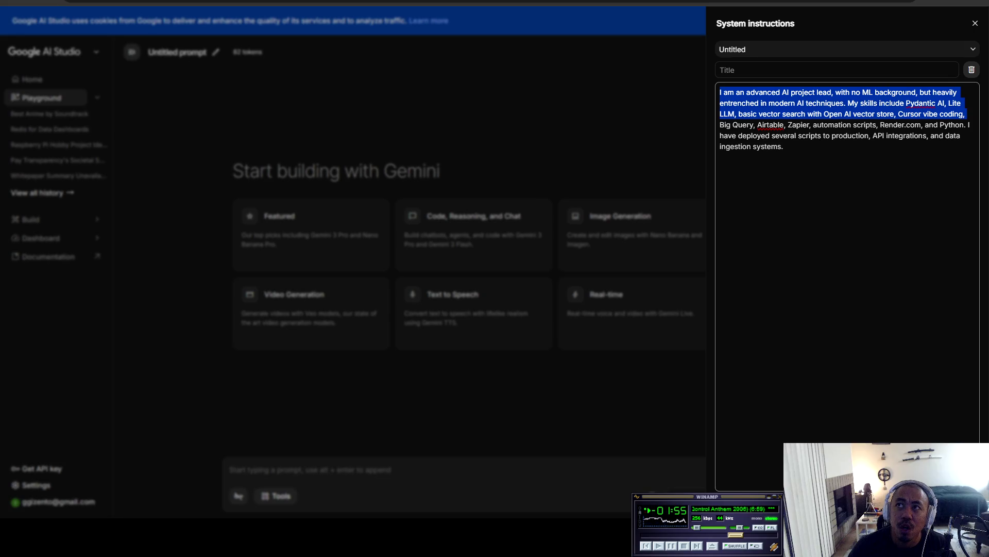
key("shift+Right")
key("shift+Right")
key("shift+Right")
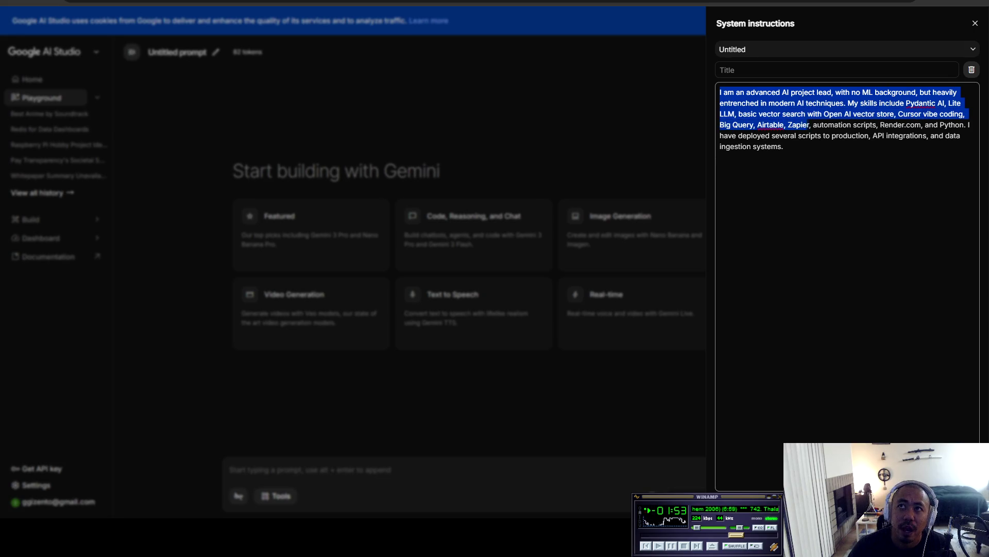
key("shift+Right")
key("shift+Right")
key("shift+Right")
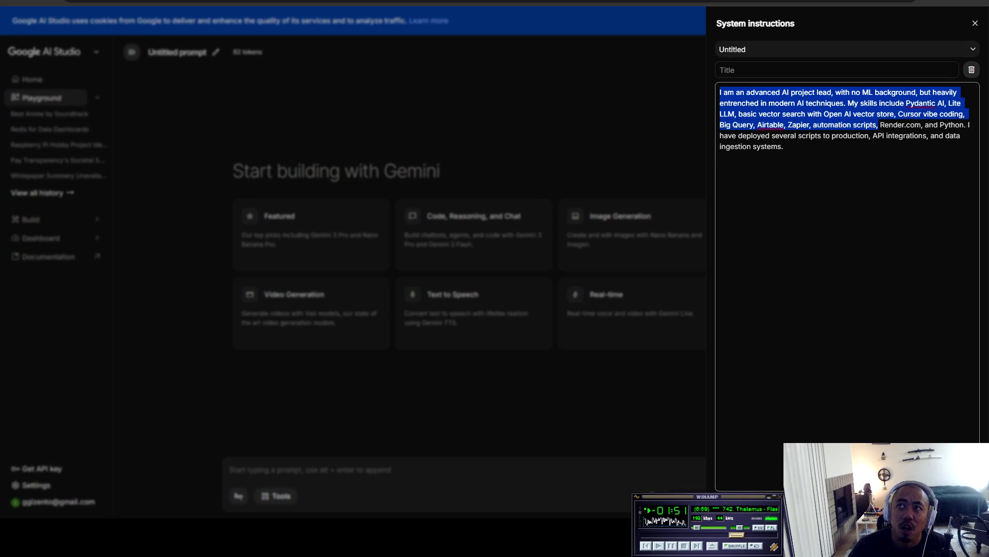
key("shift+Right")
key("shift+Right")
key("shift+Right")
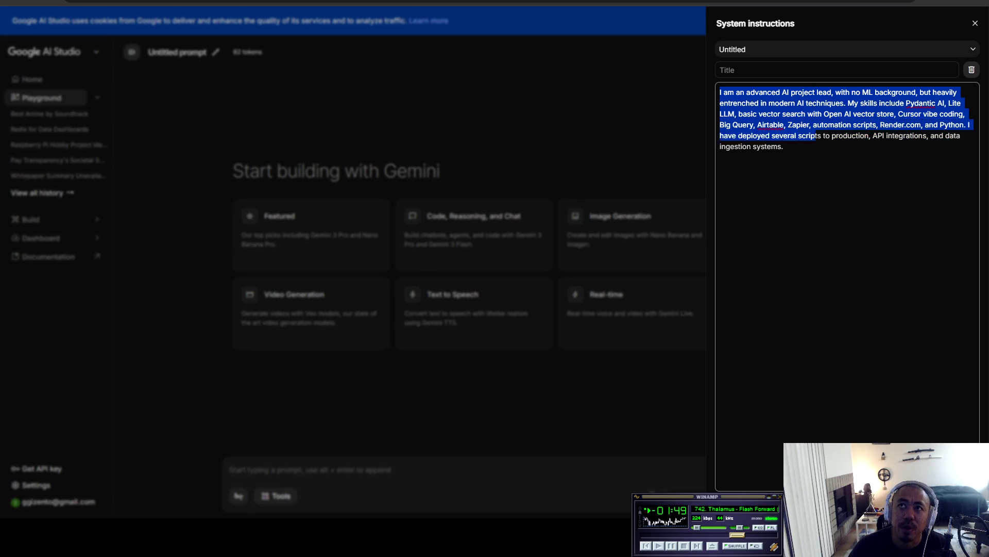
key("Right")
key("shift+Up")
key("shift+Up")
key("shift+Up")
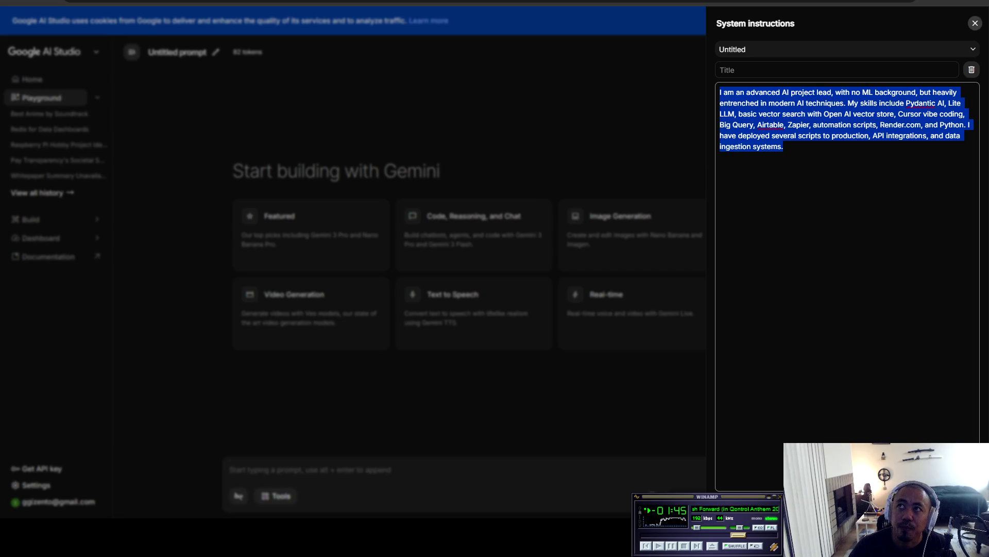
left_click(975, 23)
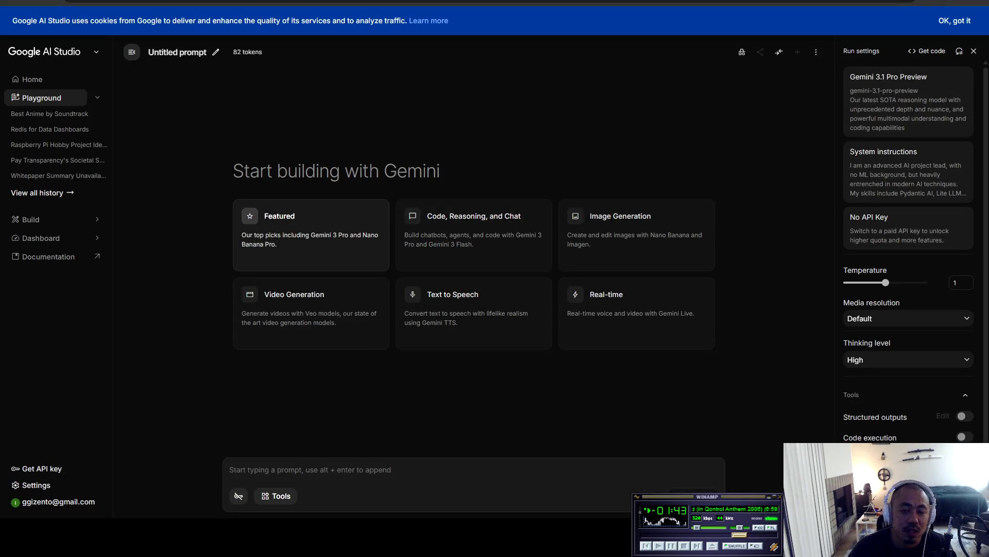
Step: Switch back to the Claude Cowork settings
key("alt+Tab")
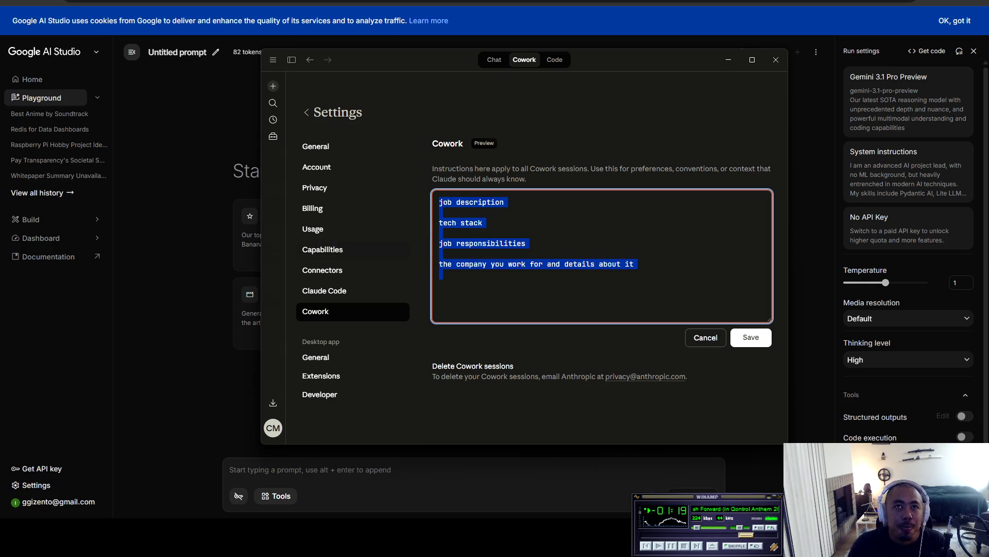
Step: Look through the General, Developer, Cowork and Capabilities settings, then go to Customize Skills
left_click(316, 146)
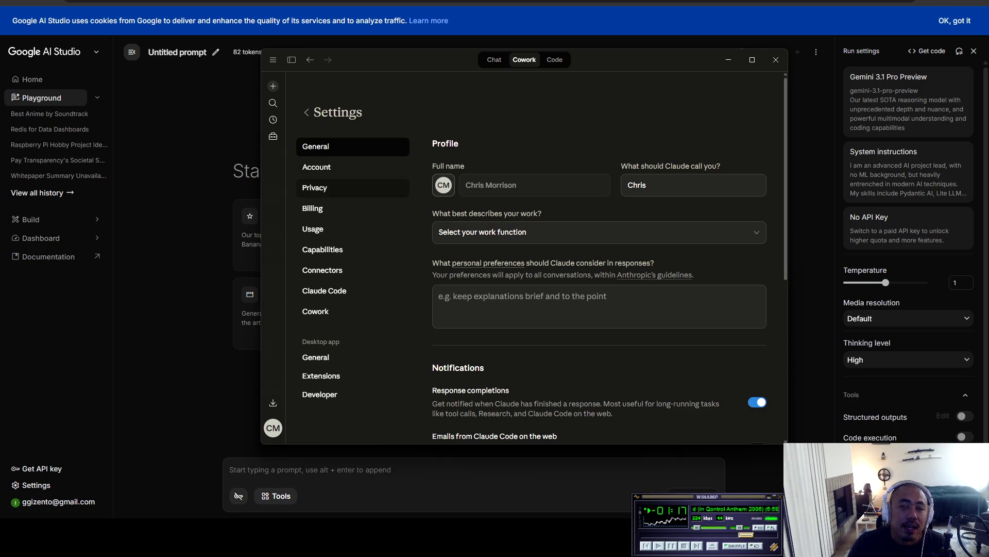
left_click(316, 311)
left_click(320, 394)
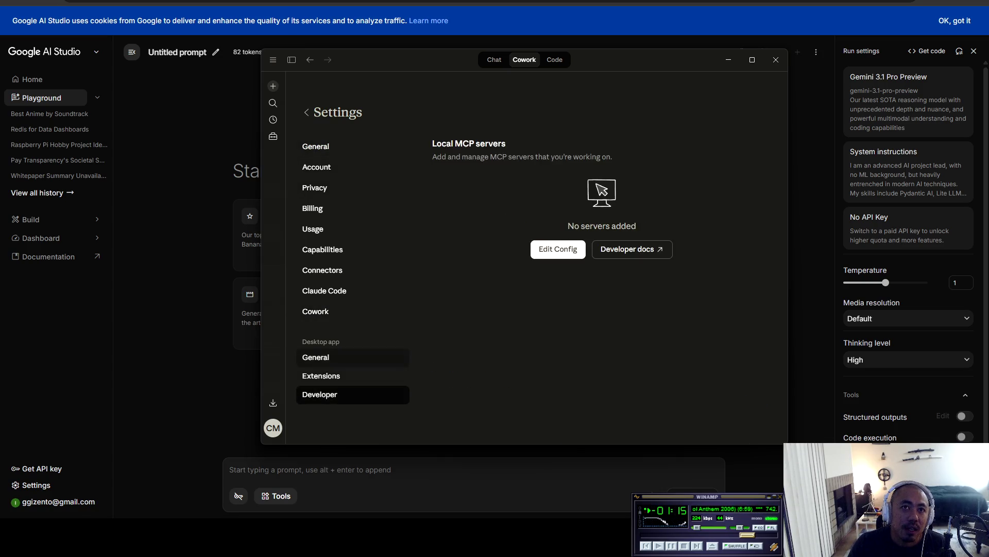
left_click(315, 357)
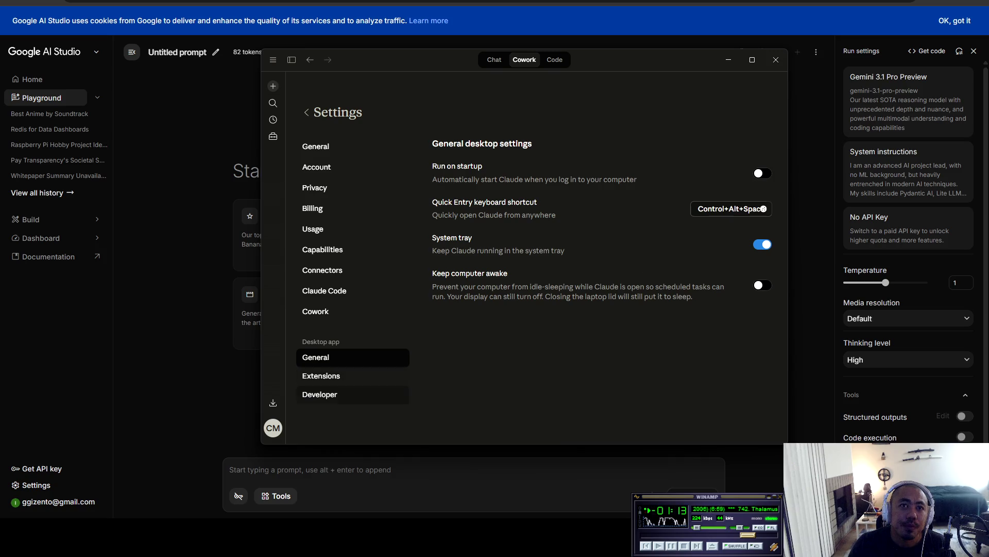
left_click(321, 375)
left_click(316, 311)
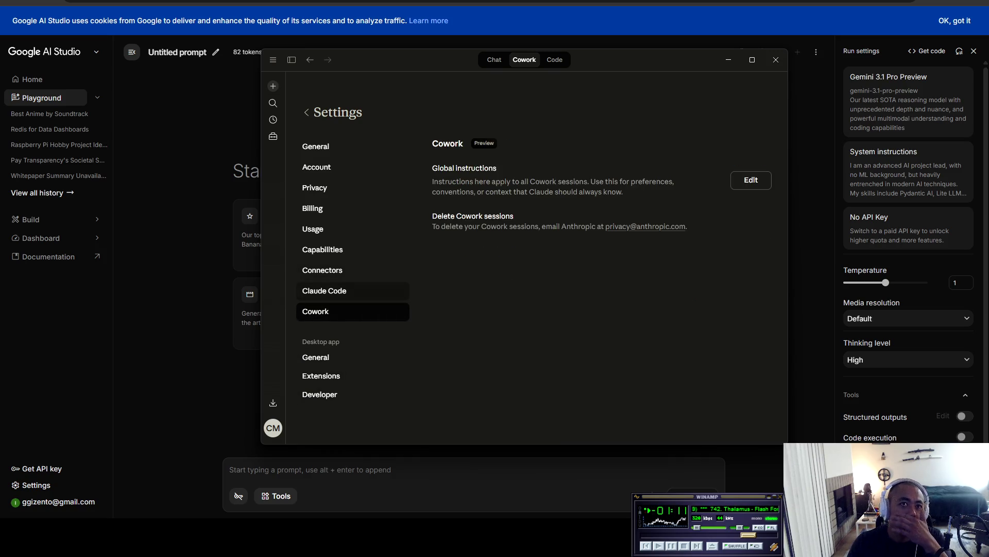
left_click(324, 291)
left_click(322, 270)
left_click(323, 249)
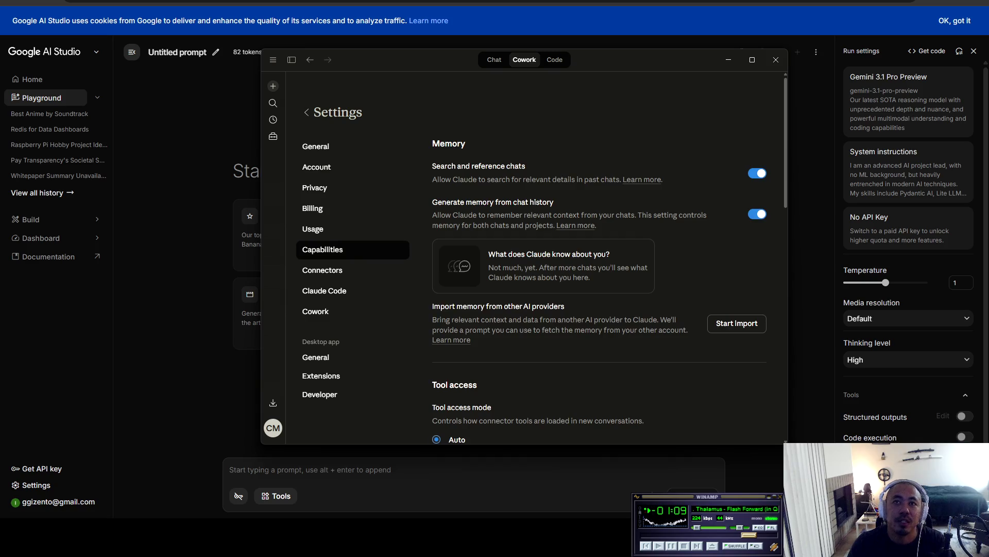
scroll(598, 257, "down", 10)
left_click(727, 365)
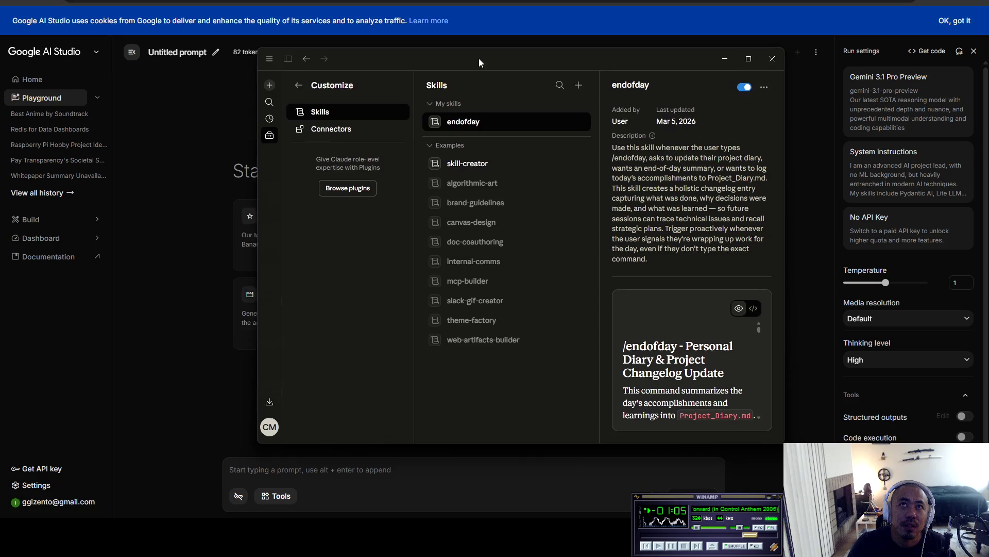
Step: Drag the Claude Customize window to the left
left_click_drag(505, 59, 314, 37)
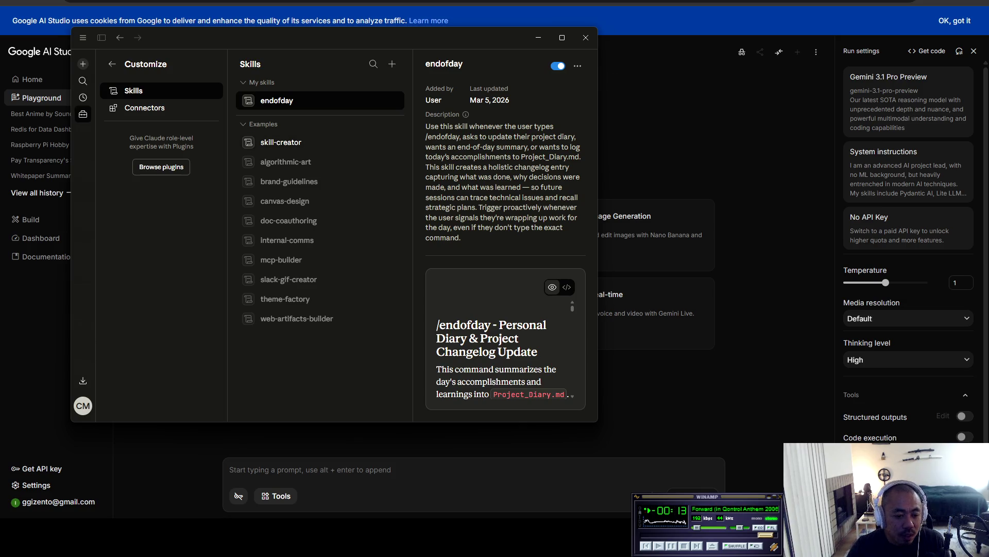
Step: Switch to Cursor and open Project_Diary.md from the Explorer
key("alt+Tab")
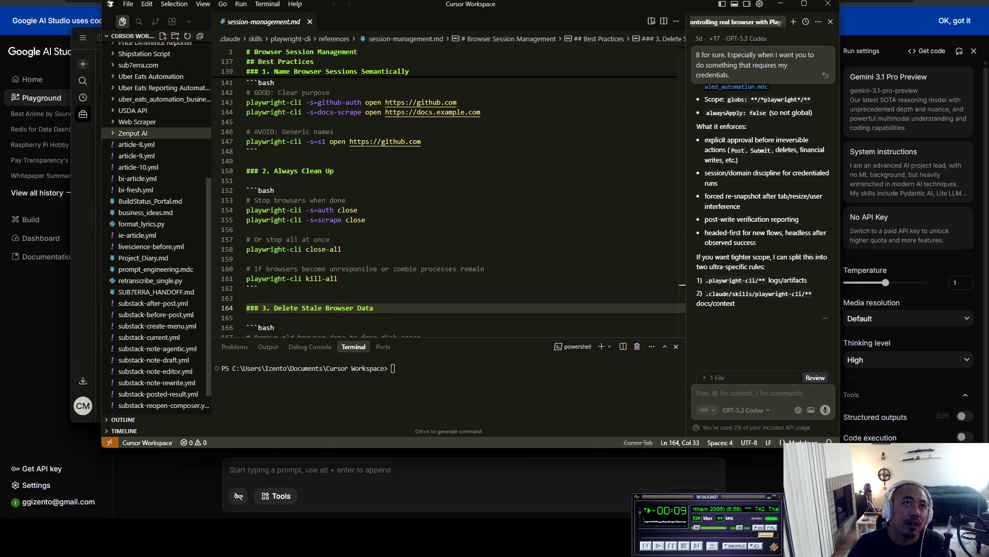
scroll(155, 195, "up", 5)
scroll(155, 226, "up", 5)
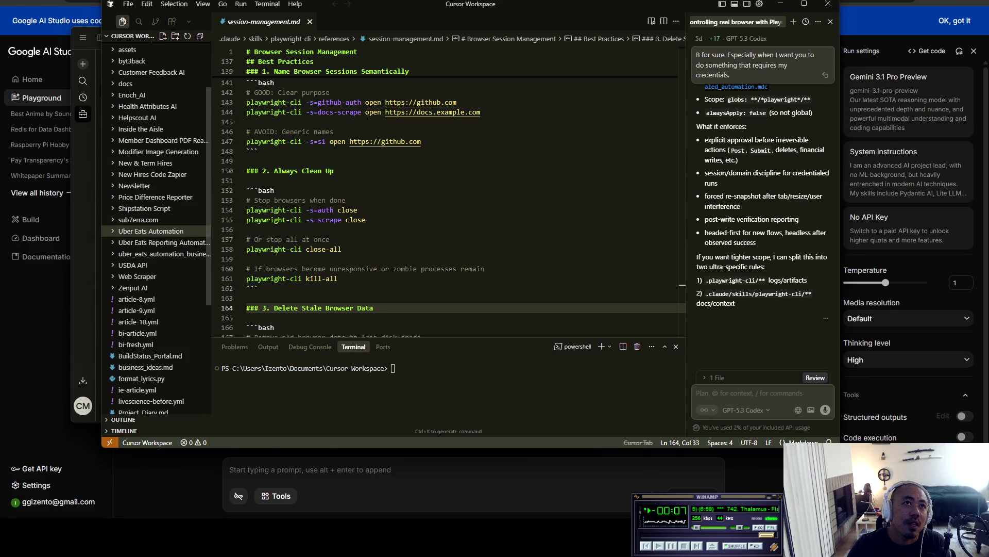
scroll(154, 263, "down", 10)
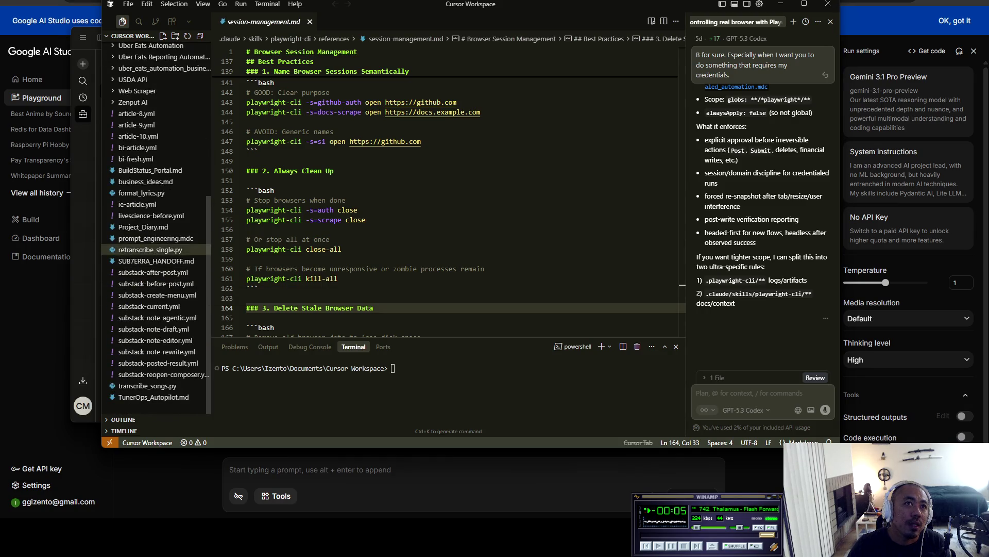
left_click(155, 227)
Step: Scroll through the diary's dated entries up to the January 5, 2026 start
scroll(444, 195, "up", 15)
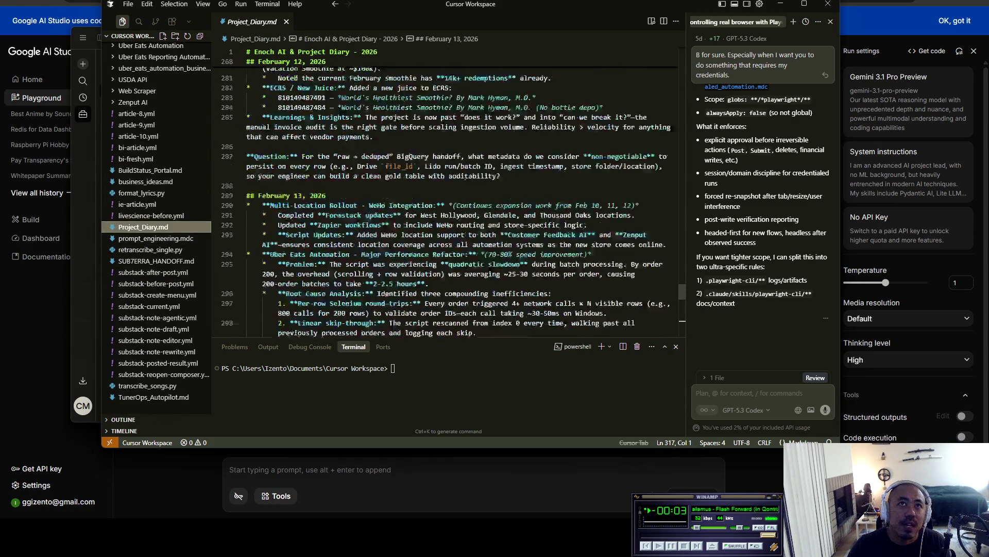
scroll(458, 201, "up", 5)
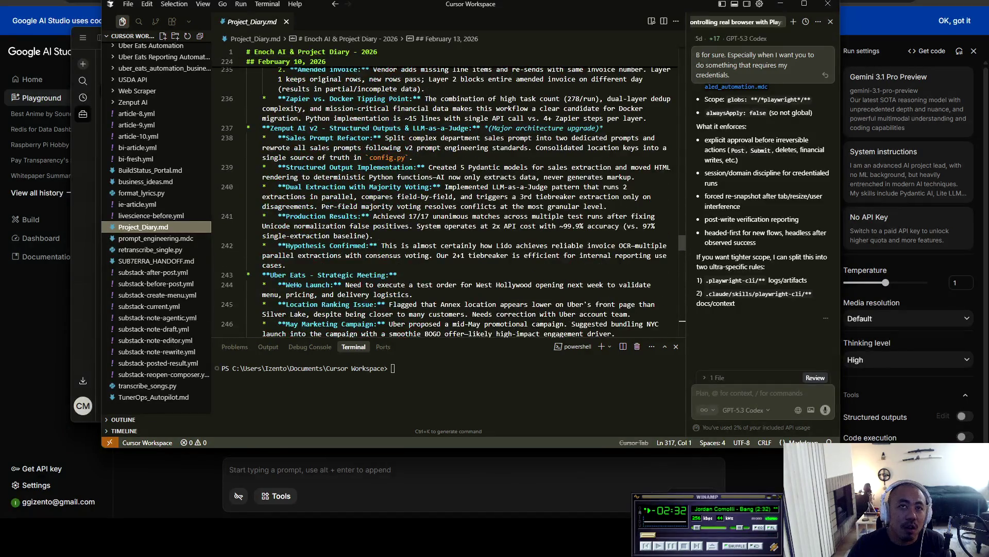
scroll(443, 196, "up", 20)
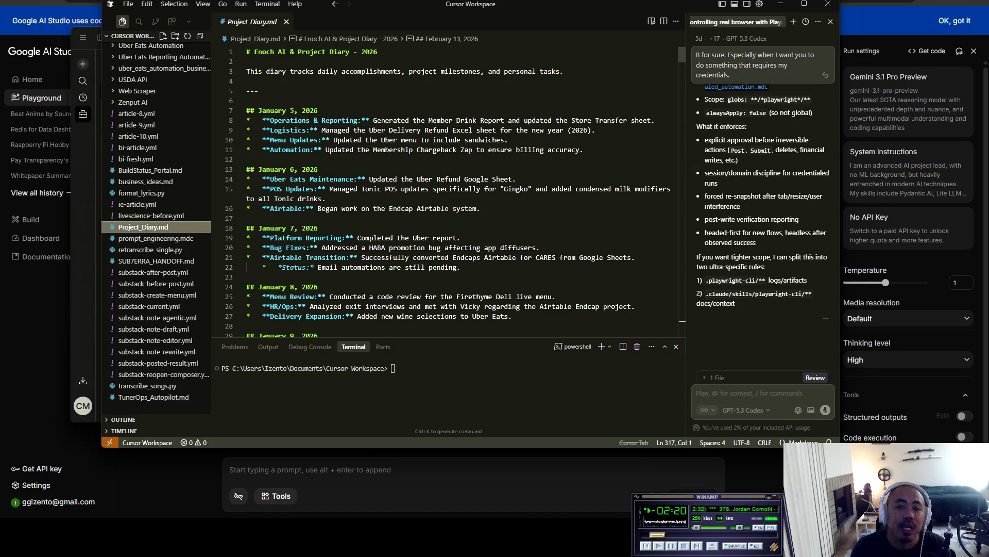
scroll(449, 191, "down", 5)
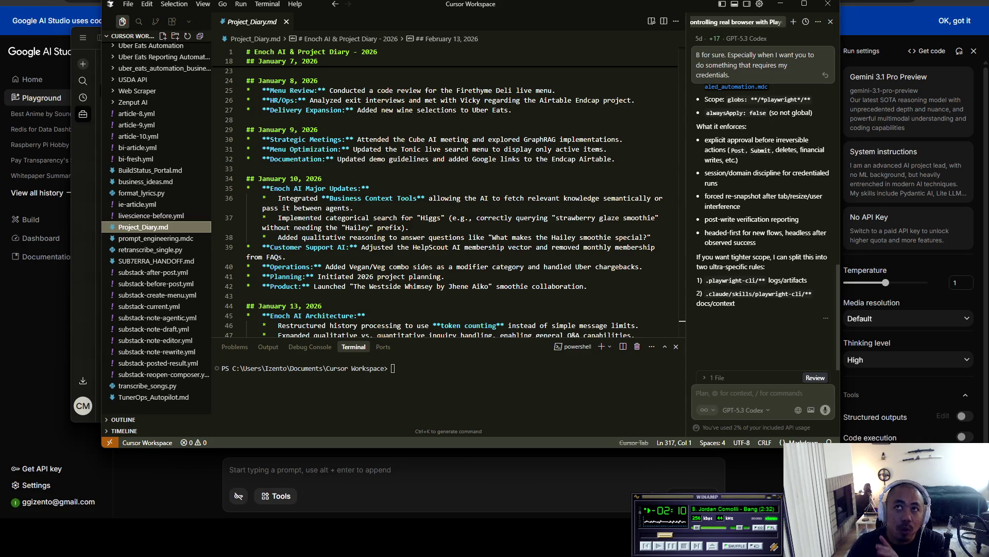
scroll(448, 190, "down", 3)
scroll(448, 191, "up", 10)
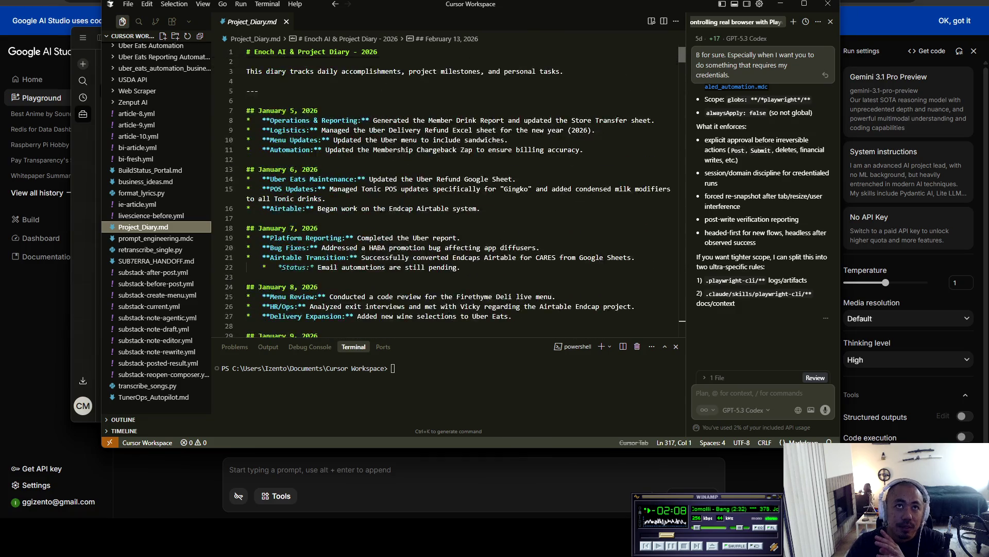
scroll(448, 191, "down", 4)
mouse_move(376, 9)
left_mouse_down()
mouse_move(470, 30)
mouse_move(527, 26)
left_mouse_up()
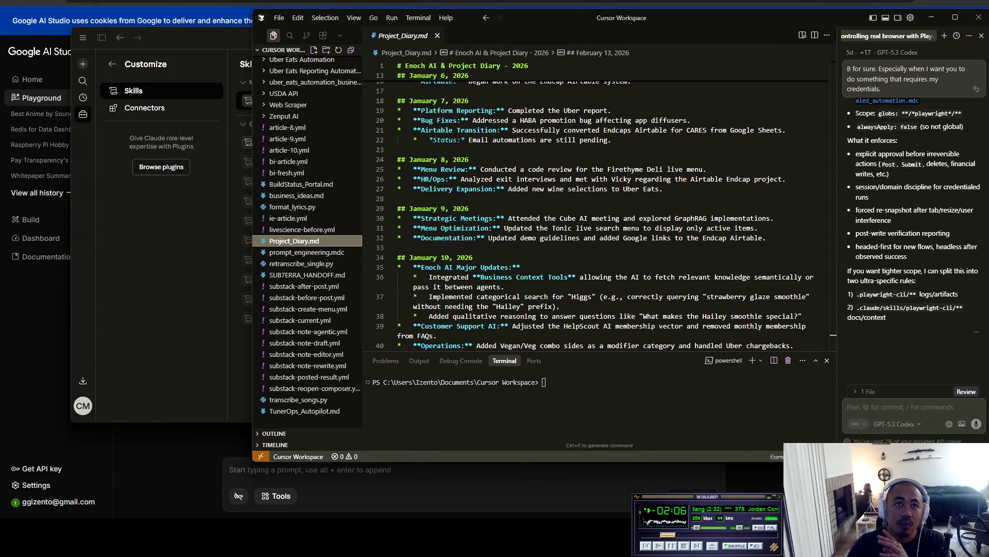
Step: Back in Claude, highlight the /endofday trigger in the endofday skill description, then minimize and restore the window
key("alt+Tab")
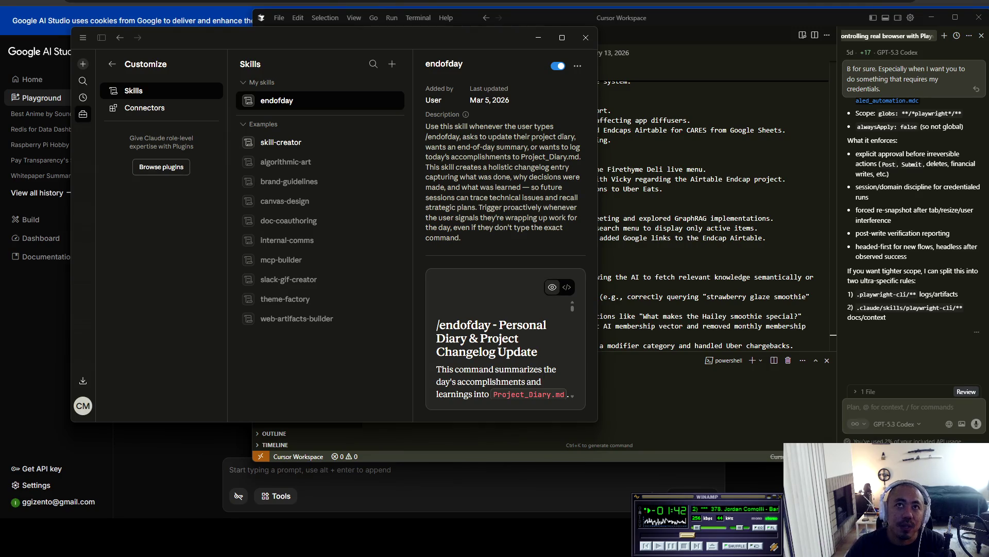
mouse_move(555, 127)
left_mouse_down()
mouse_move(447, 126)
mouse_move(459, 136)
left_mouse_up()
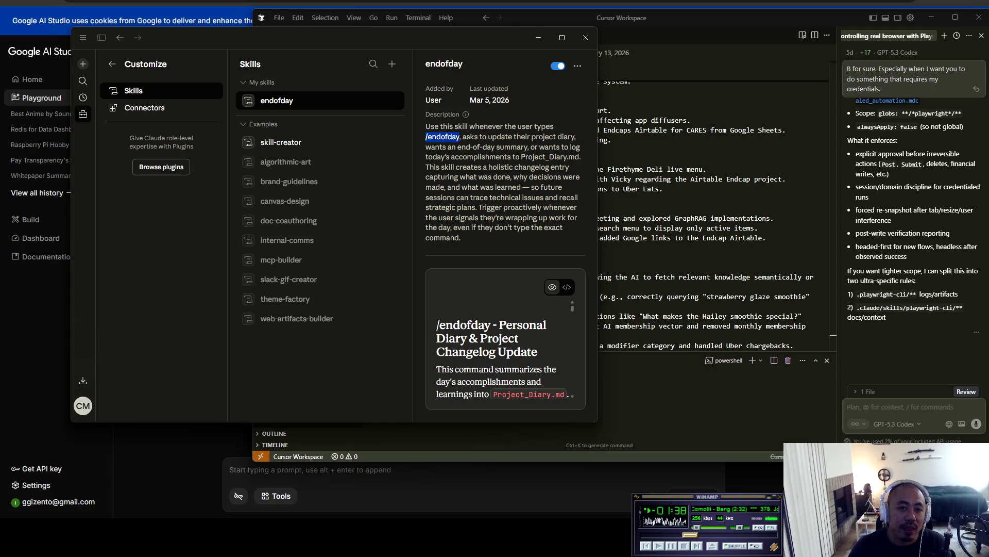
left_click(539, 38)
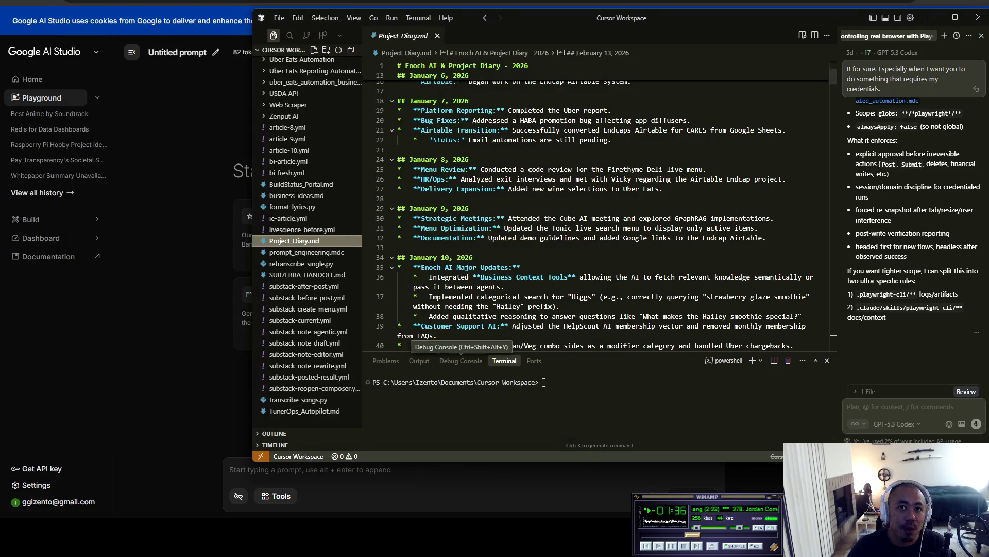
key("alt+Tab")
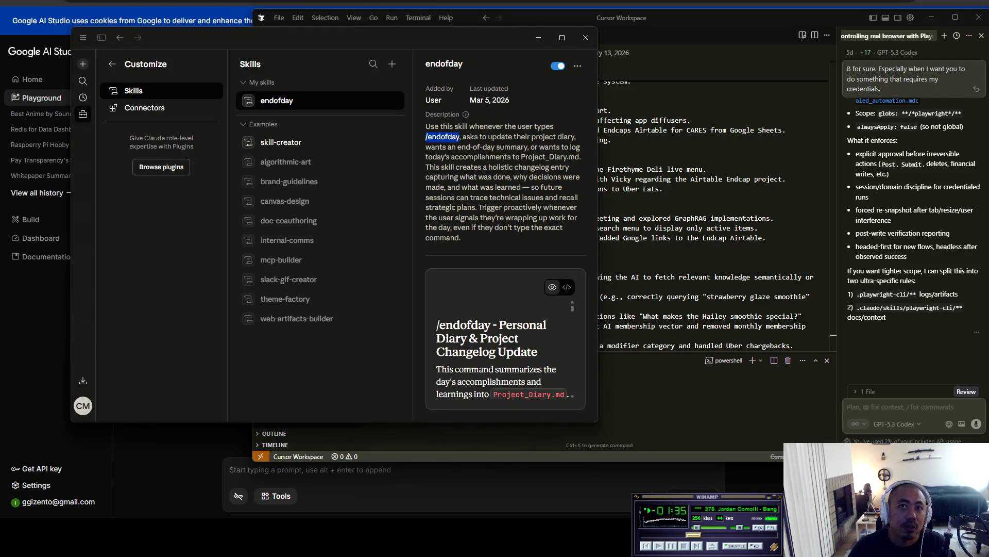
left_click(82, 64)
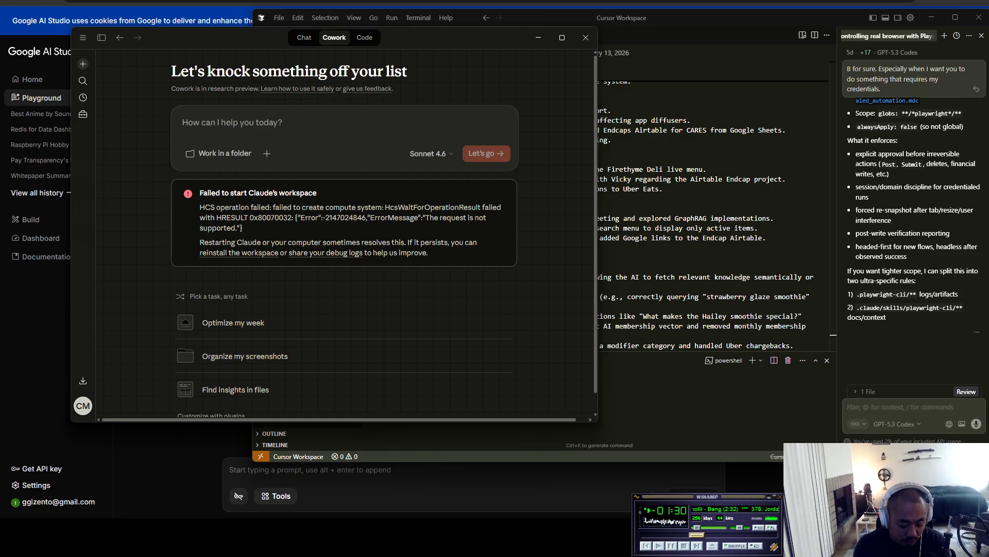
Step: Draft an endofday note about getting on stream to discuss Cowork, adding a remark about a coworker, then return to the diary
type("/emd")
key("BackSpace")
key("BackSpace")
type("nd")
key("BackSpace")
key("BackSpace")
key("BackSpace")
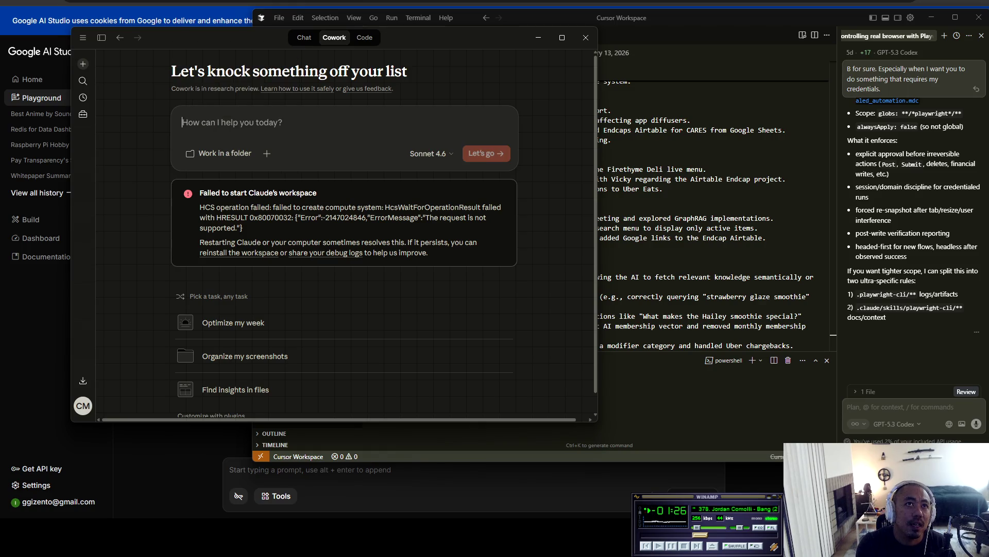
type("end")
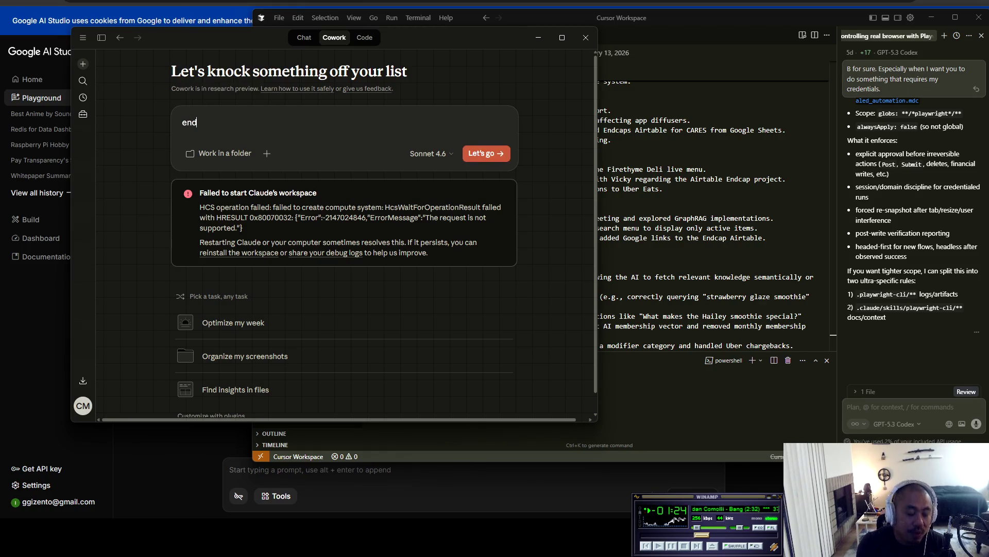
type("ofday ")
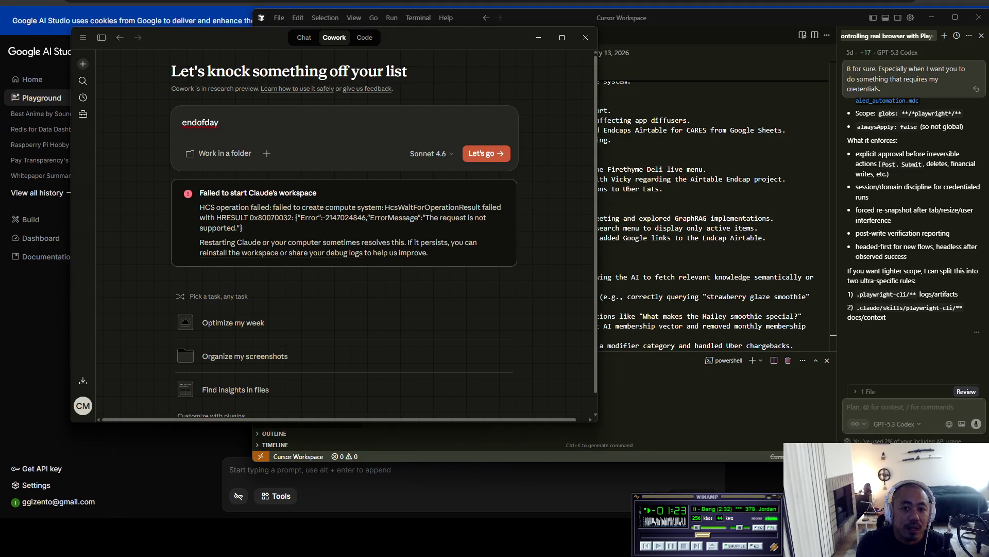
type("-")
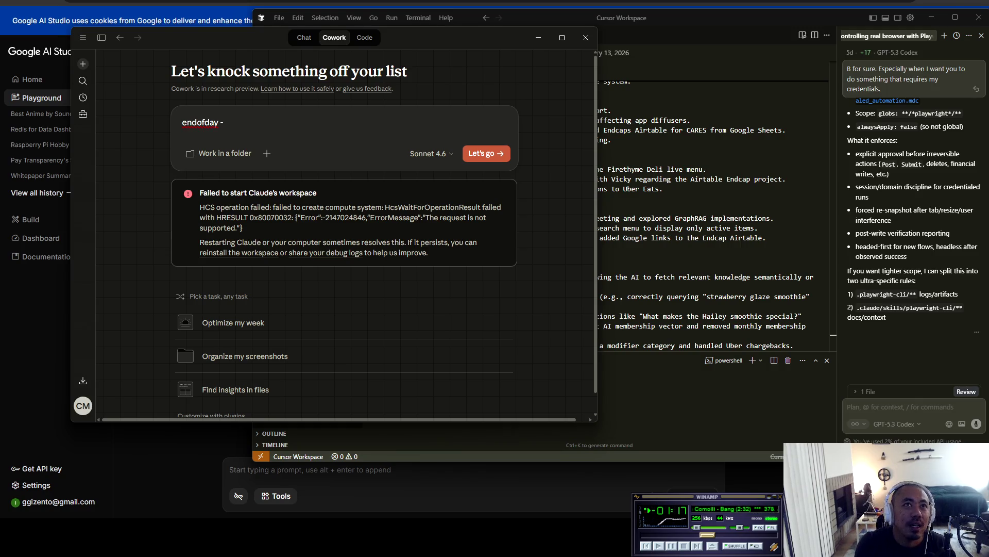
type(" got on ")
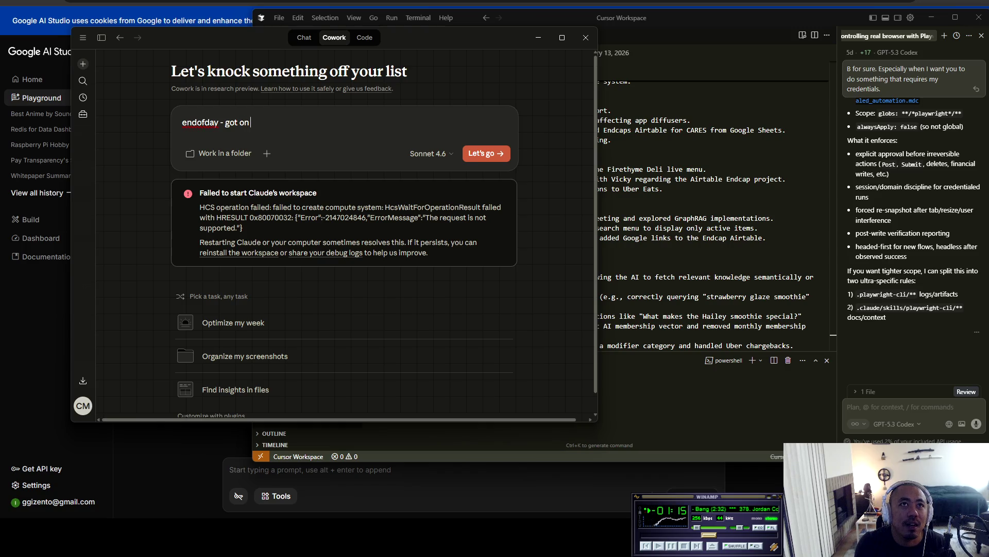
type("stream to discuss ")
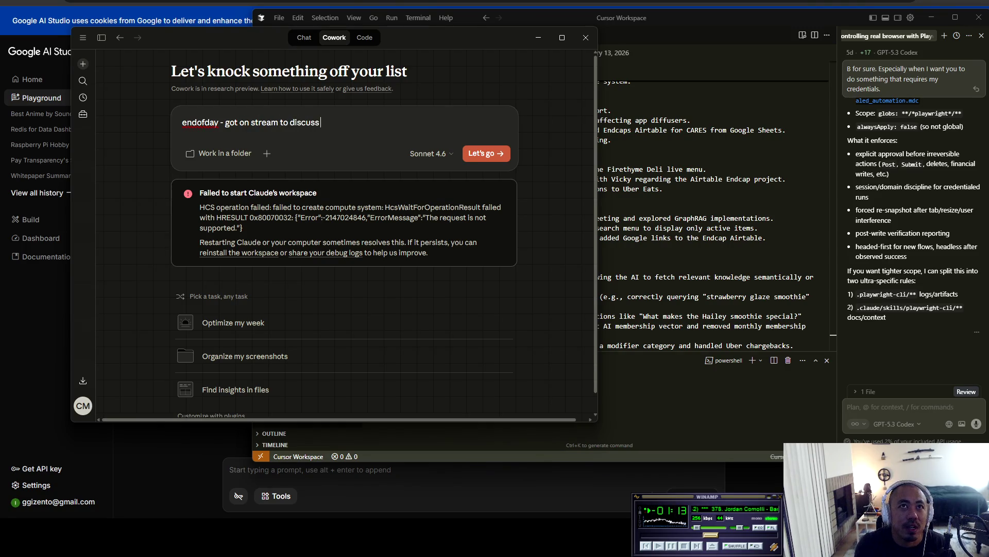
type("cowork -")
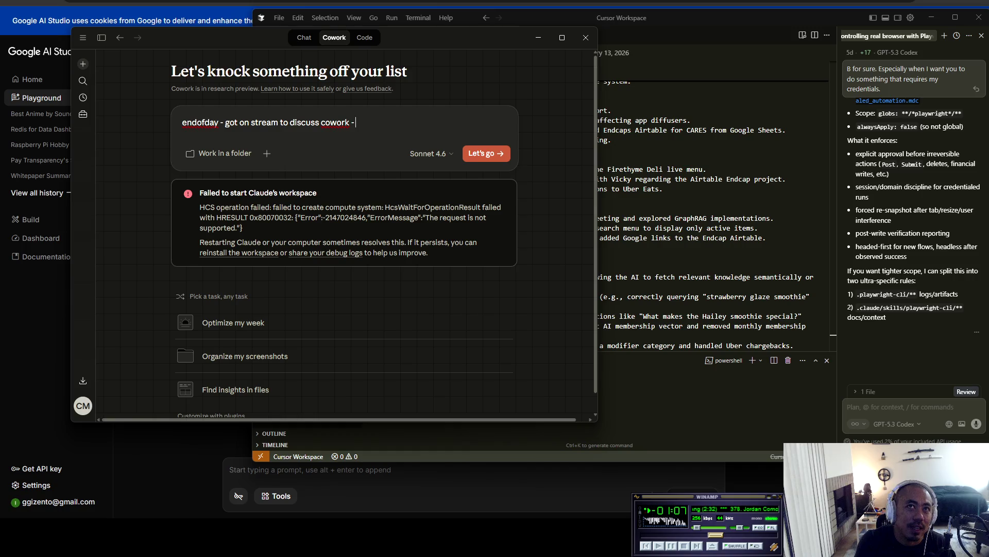
type("Becky was a bitch today")
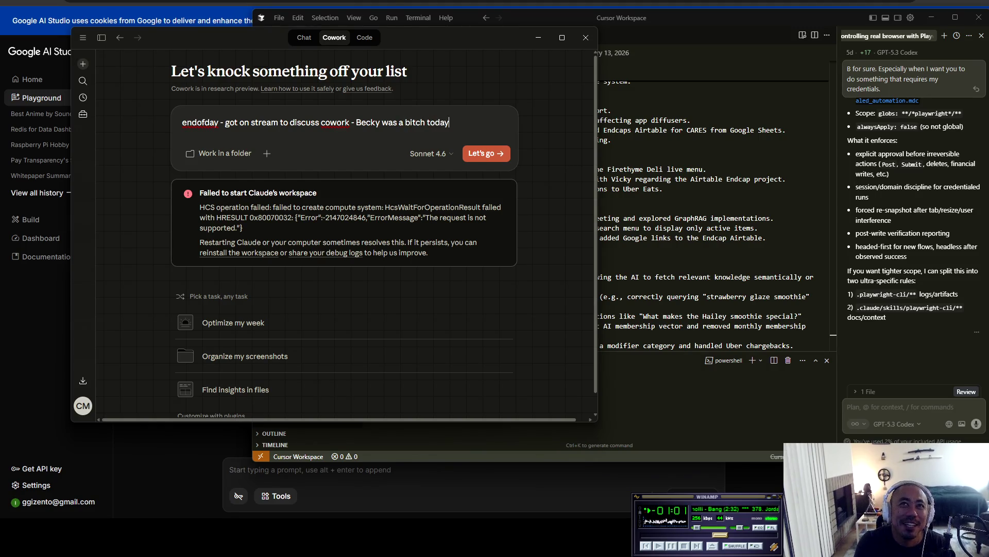
type(". -")
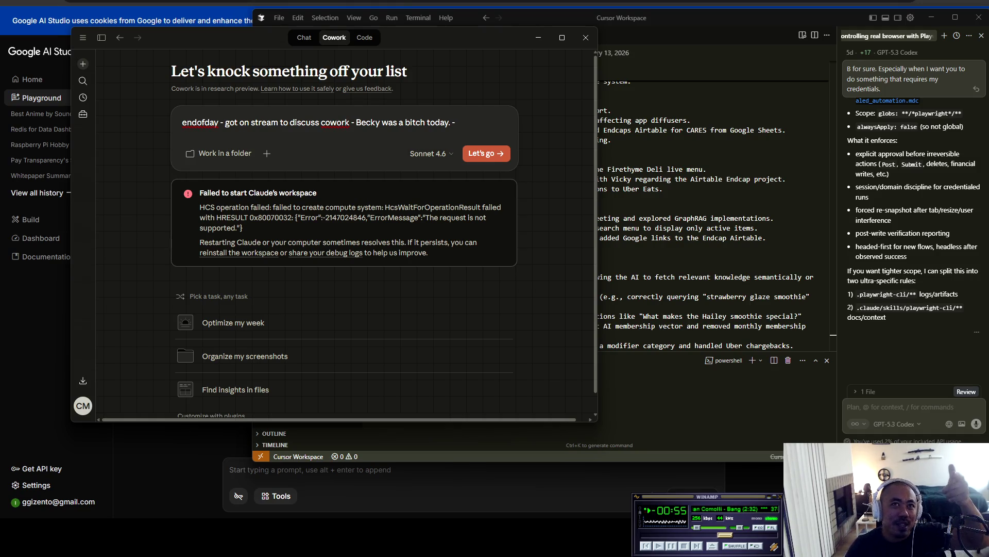
key("alt+Tab")
scroll(613, 206, "down", 5)
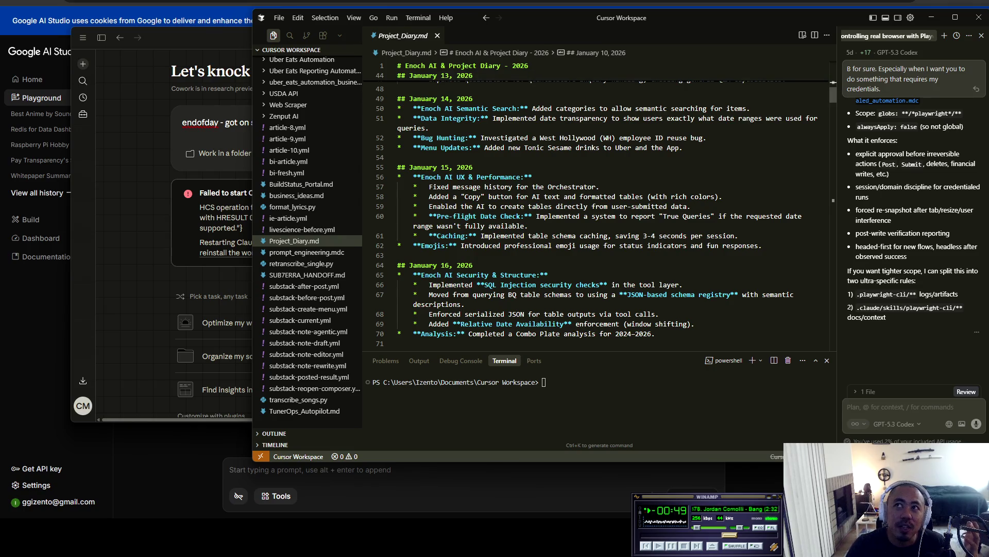
Step: Select the February 13 Learnings & Insights text through the closing Question paragraph
scroll(598, 206, "down", 20)
scroll(598, 207, "down", 3)
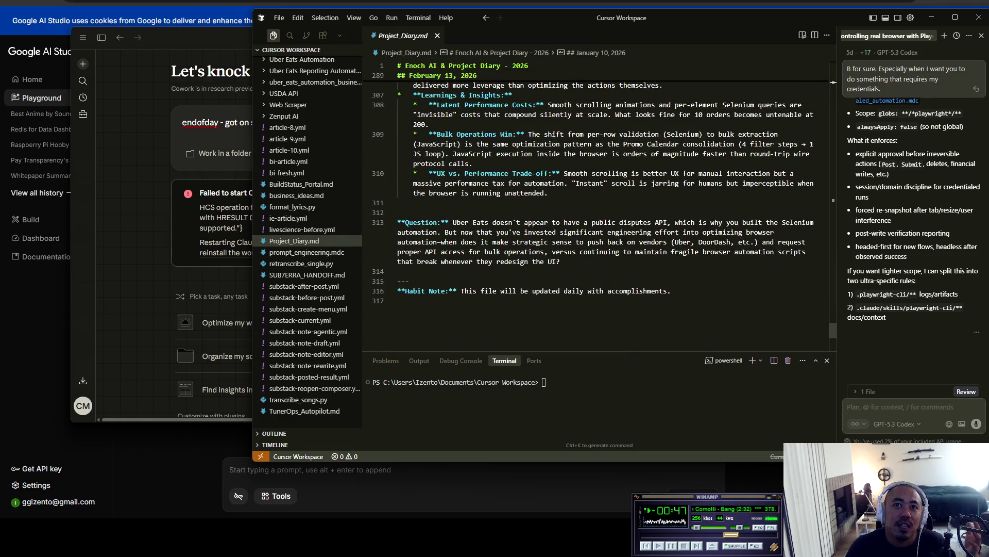
left_click_drag(560, 262, 398, 213)
left_click_drag(397, 212, 398, 222)
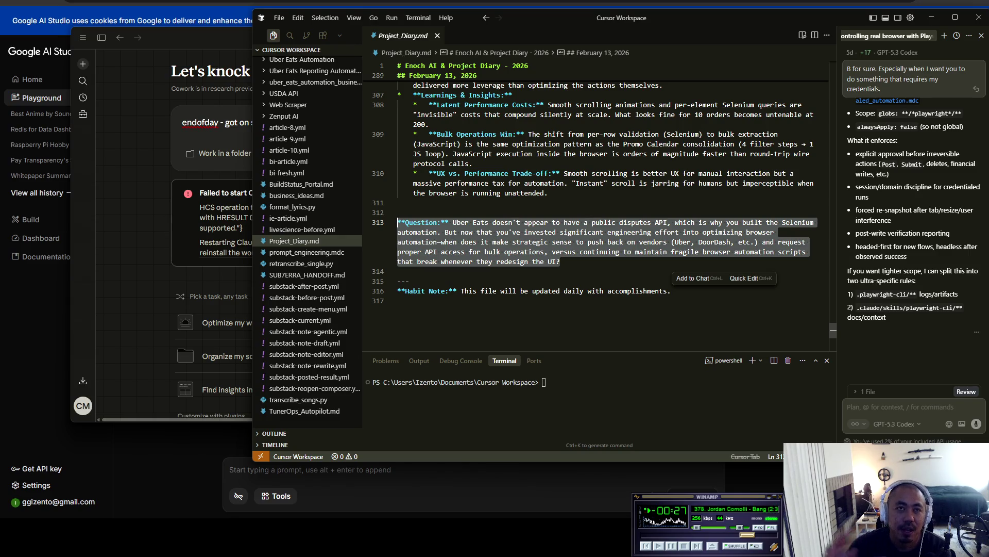
Step: Glance at Cowork, then return to the diary and expand the Customer Feedback AI folder
key("alt+Tab")
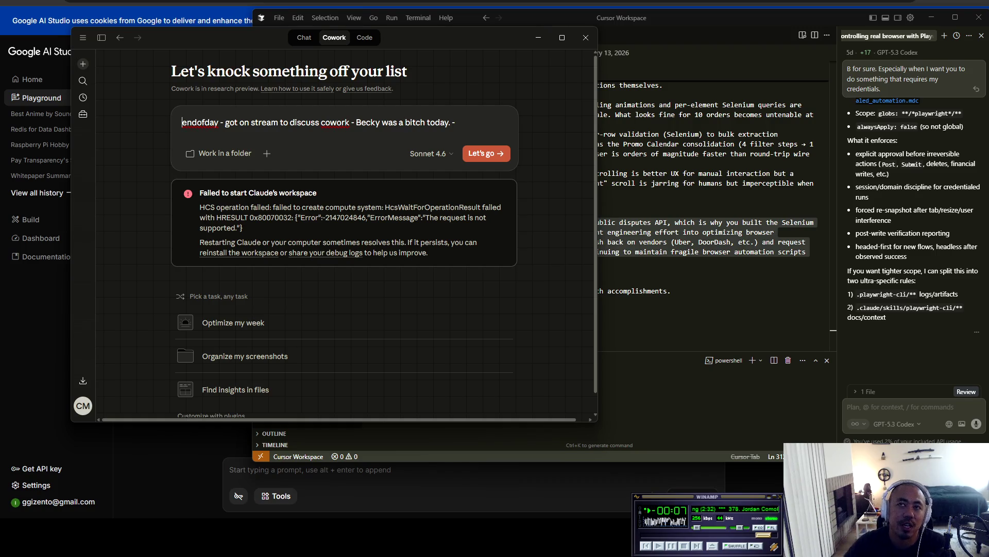
key("alt+Tab")
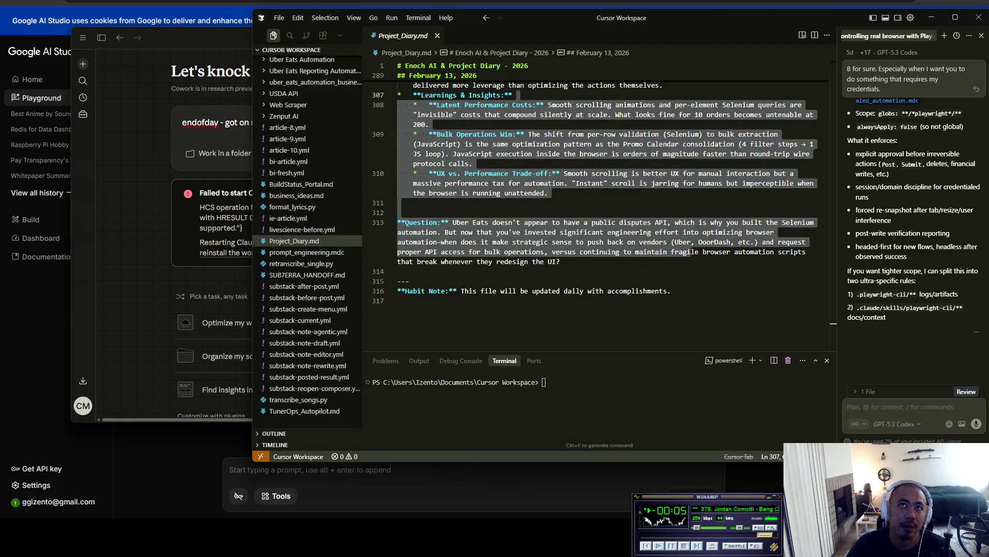
scroll(606, 206, "up", 3)
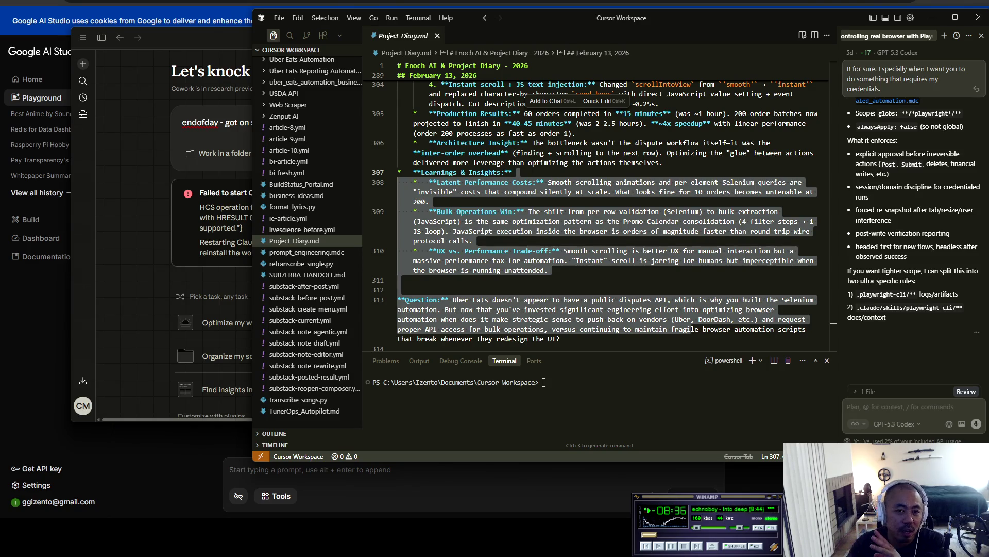
scroll(309, 173, "up", 5)
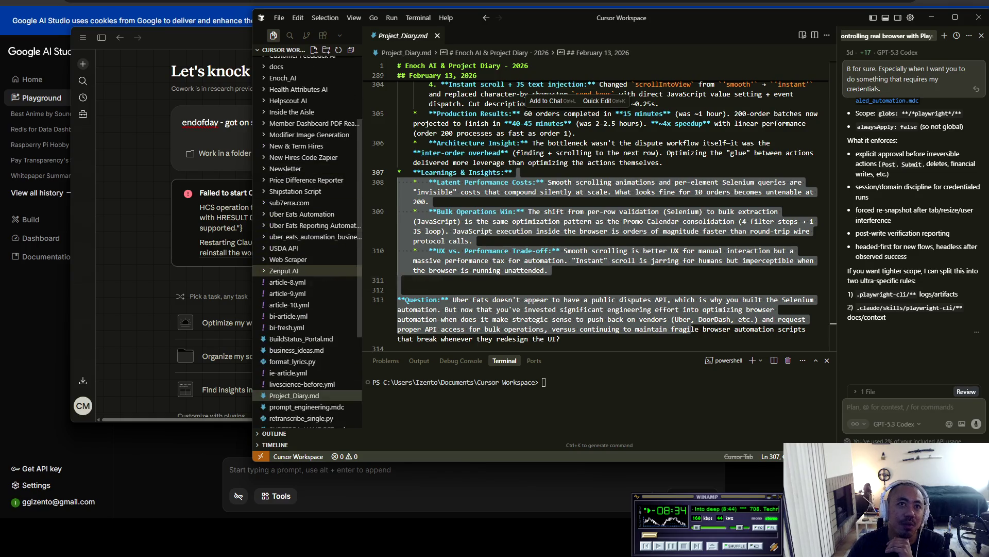
scroll(304, 164, "up", 4)
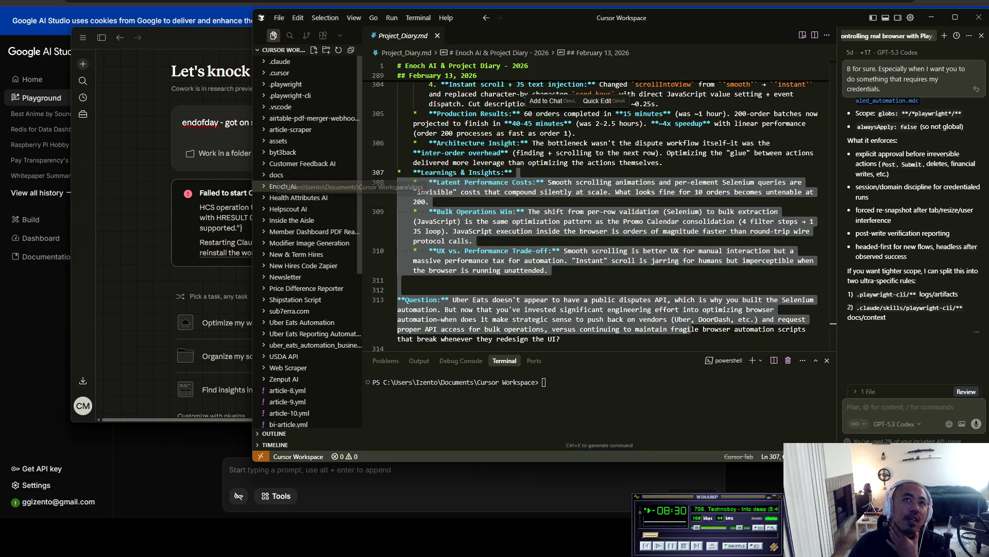
left_click(301, 163)
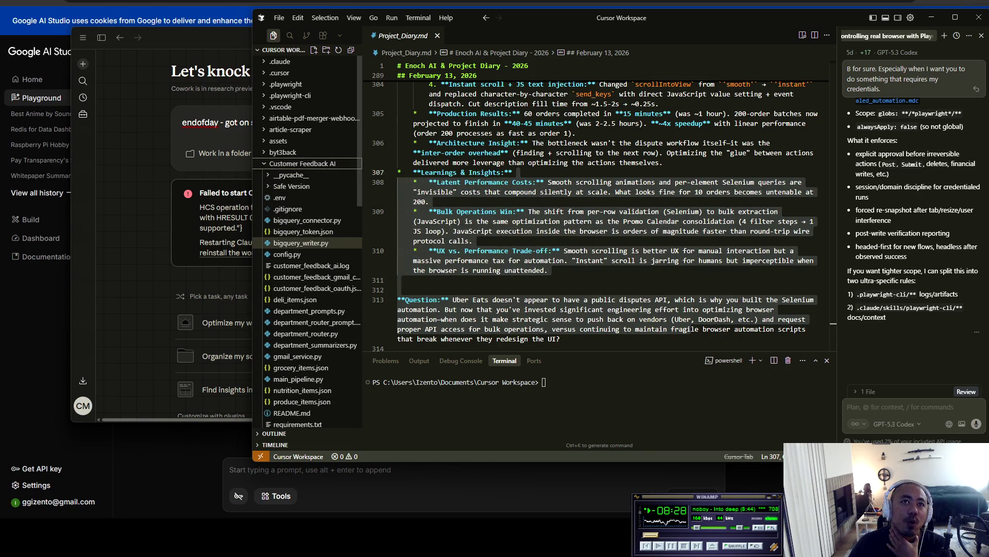
Step: Open the Customer Feedback AI project's config.py to view its logging, timezone and path settings
left_click(287, 254)
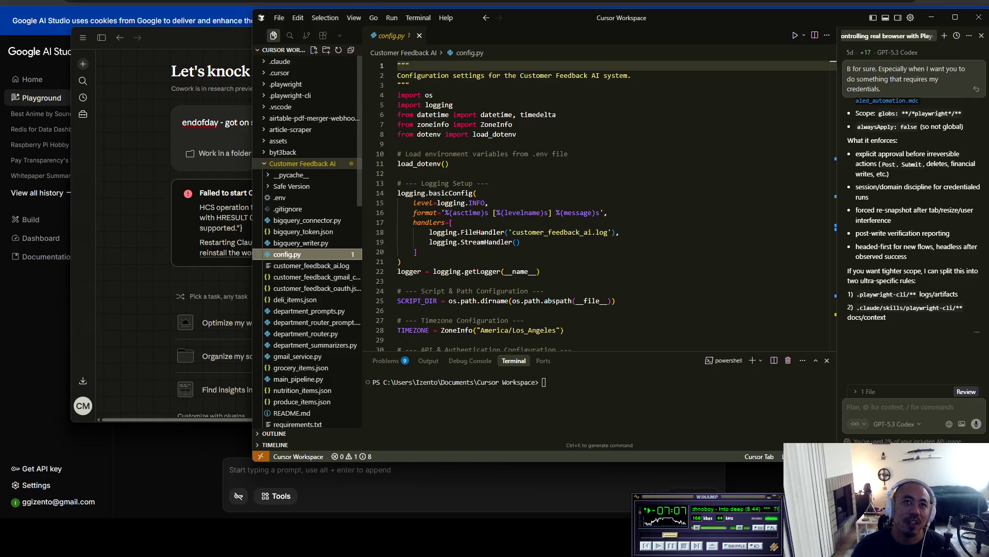
Step: Collapse Customer Feedback AI, reopen Project_Diary.md, and focus the AI chat prompt
left_click(302, 163)
scroll(309, 239, "down", 5)
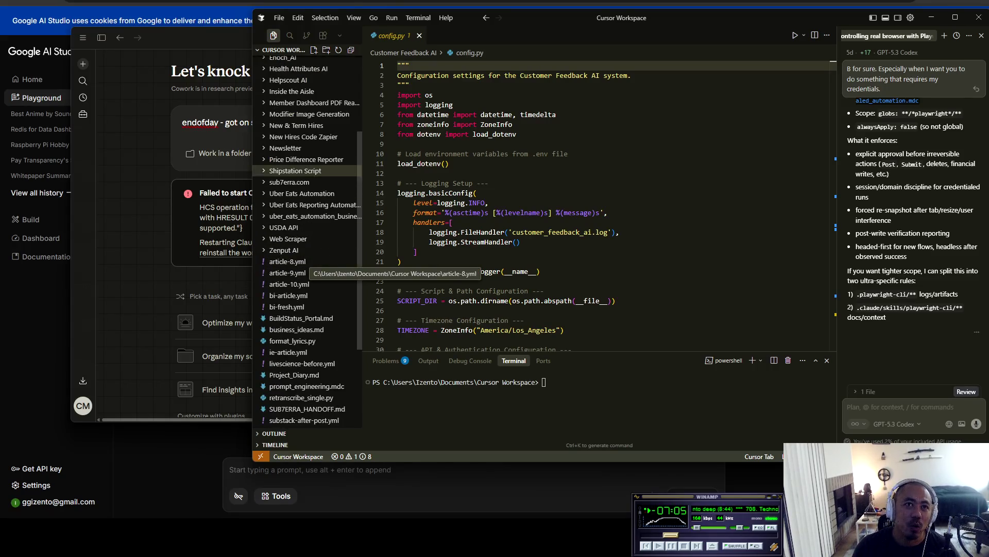
left_click(310, 375)
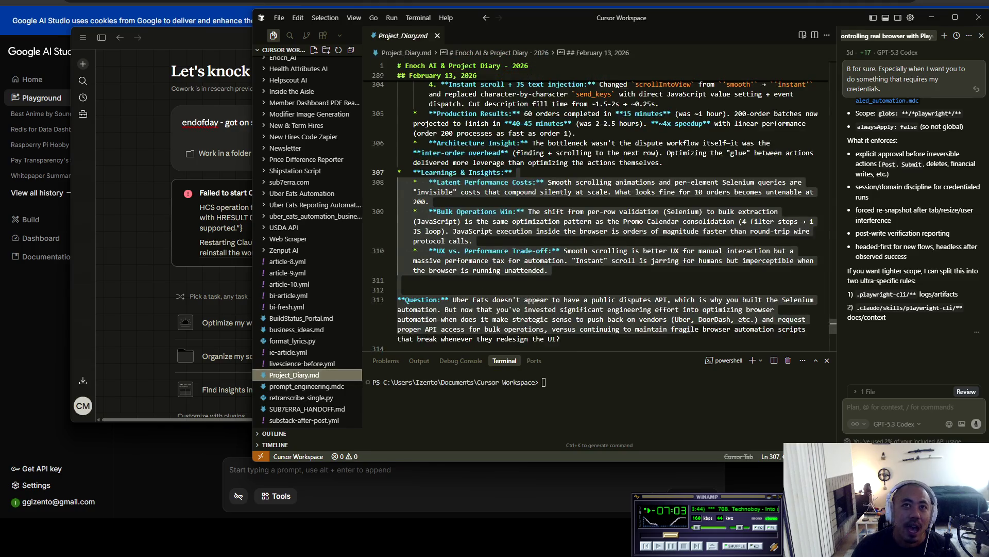
scroll(608, 216, "up", 4)
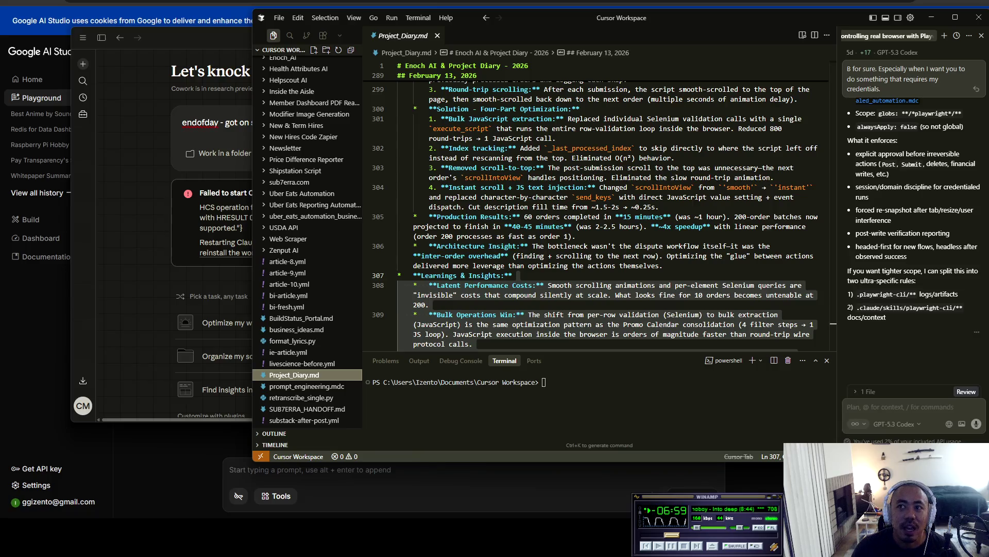
left_click(876, 406)
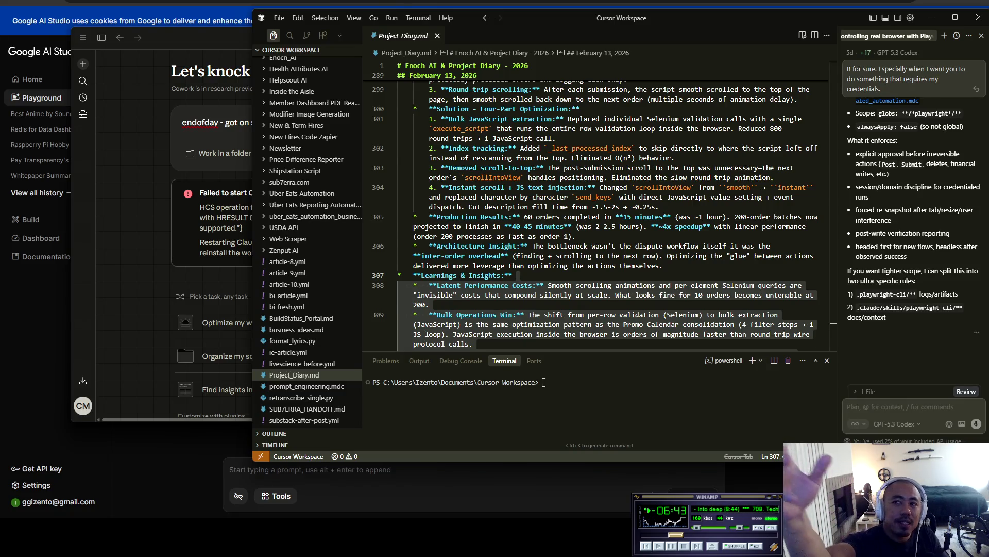
scroll(310, 72, "up", 5)
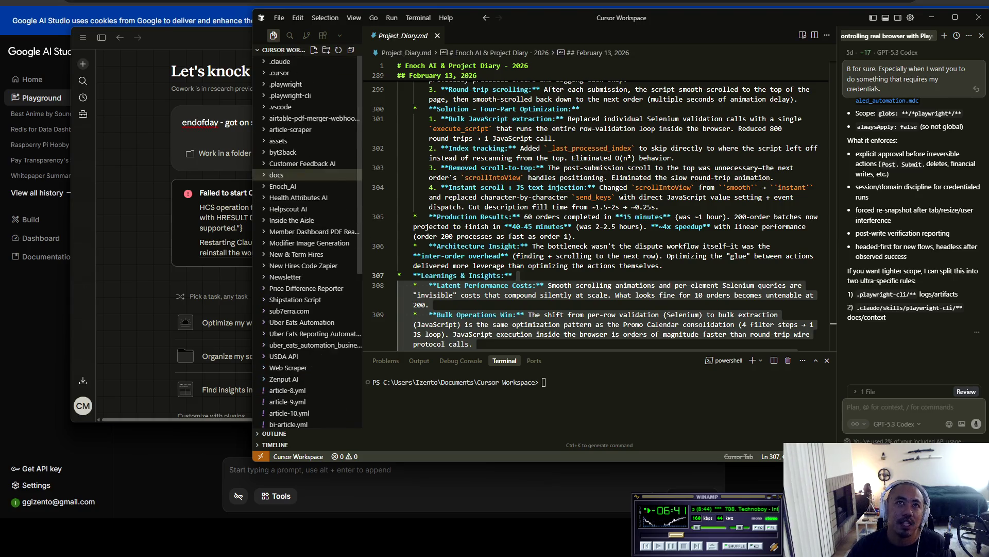
Step: Browse the .cursor rules and commands folders, including highlow.md, then return to Cowork
left_click(289, 73)
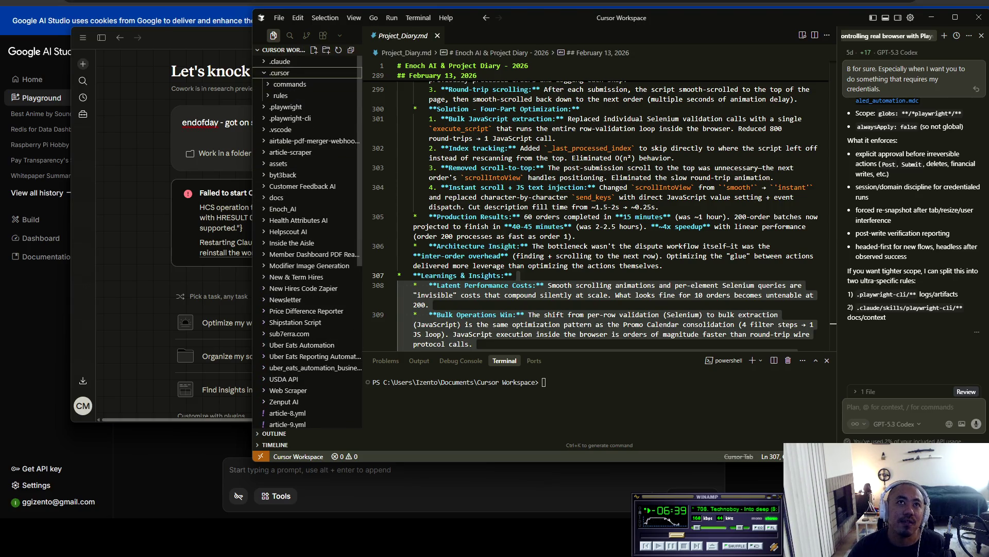
left_click(281, 96)
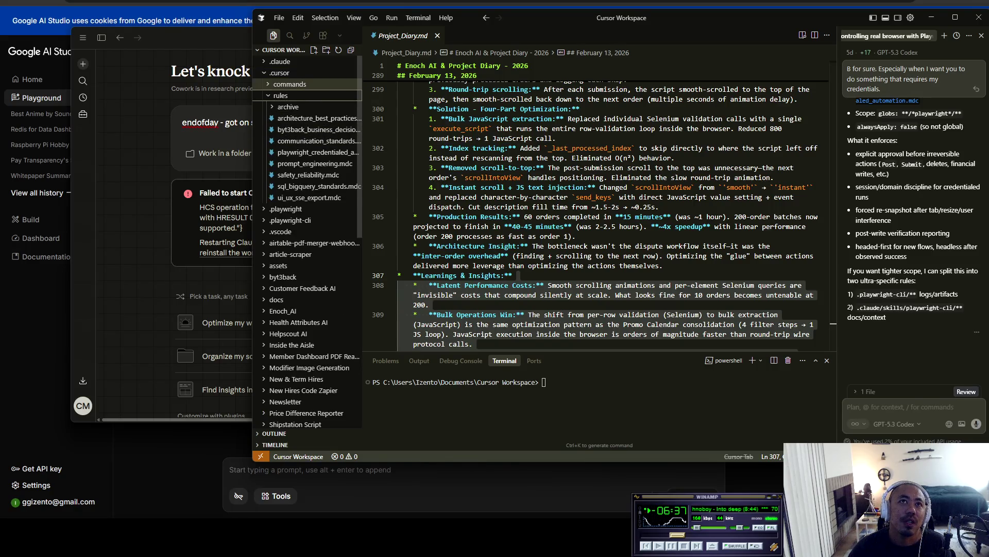
left_click(290, 84)
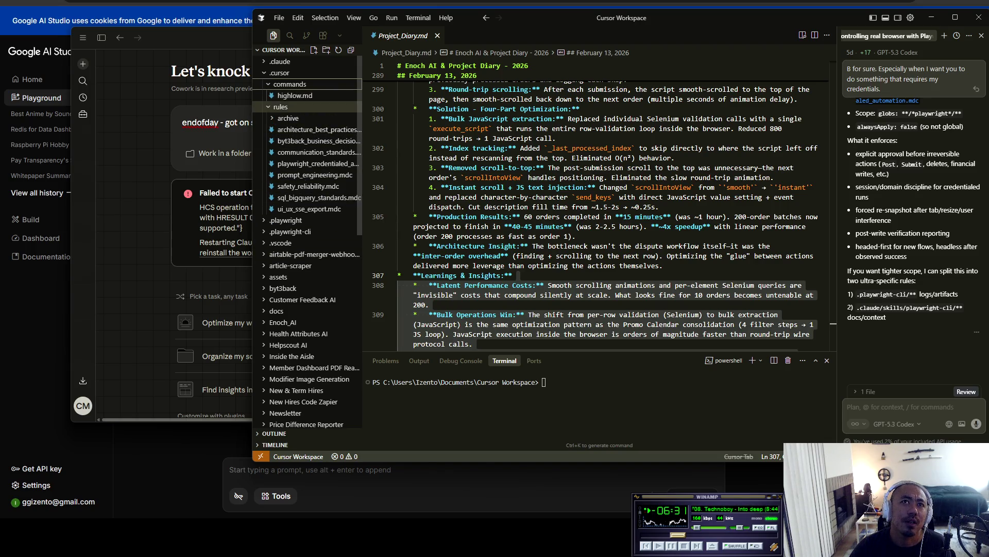
left_click(281, 106)
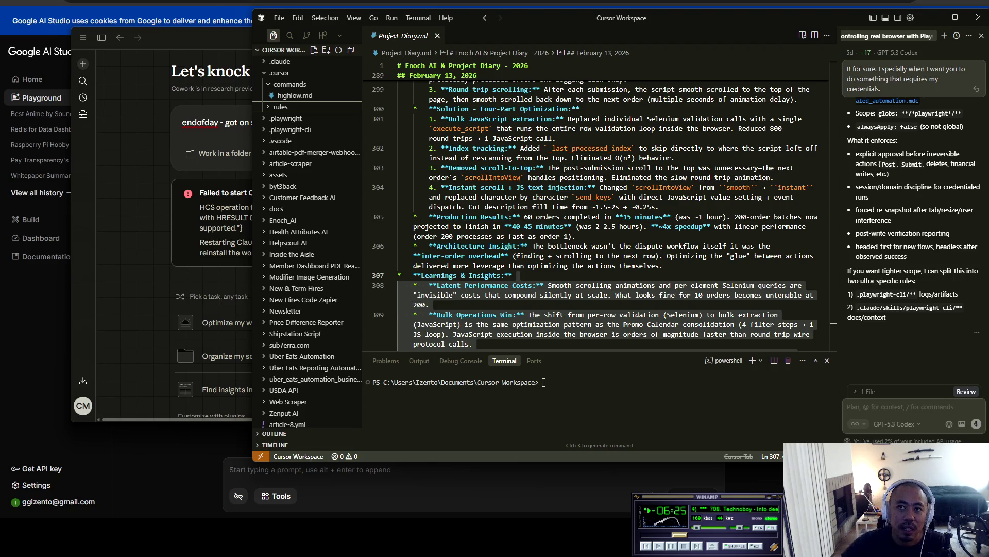
left_click(564, 295)
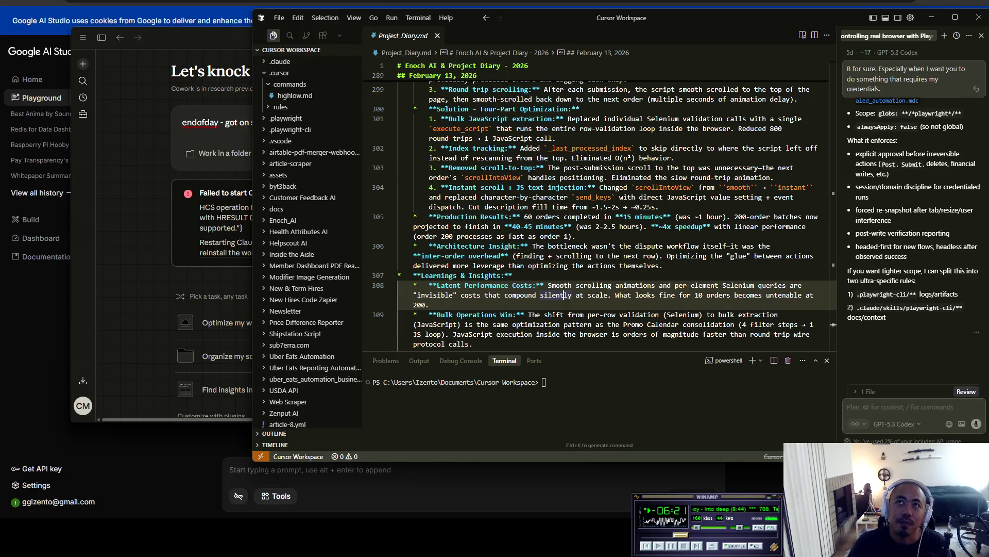
key("alt+Tab")
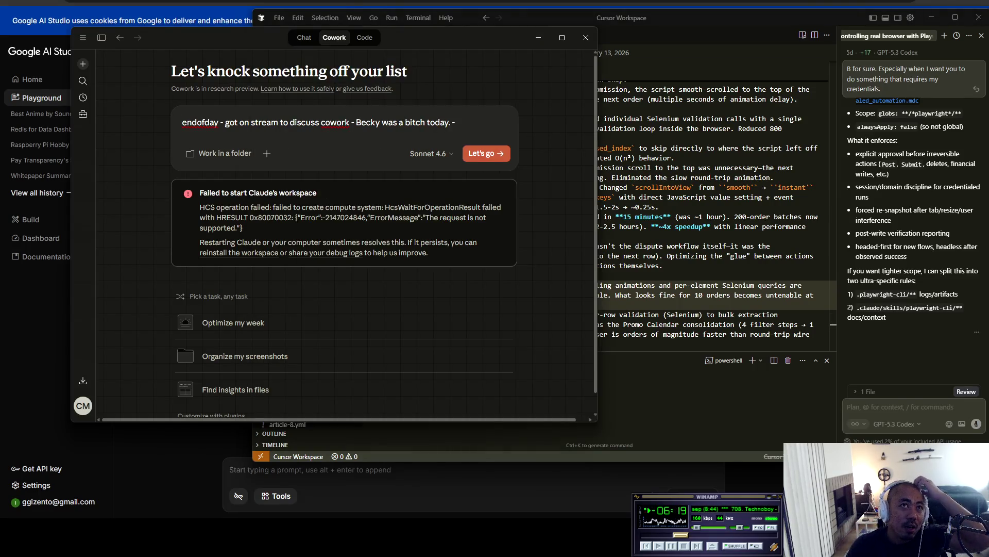
Step: Select and delete the whole endofday note, moving the Cowork window down and right
key("ctrl+a")
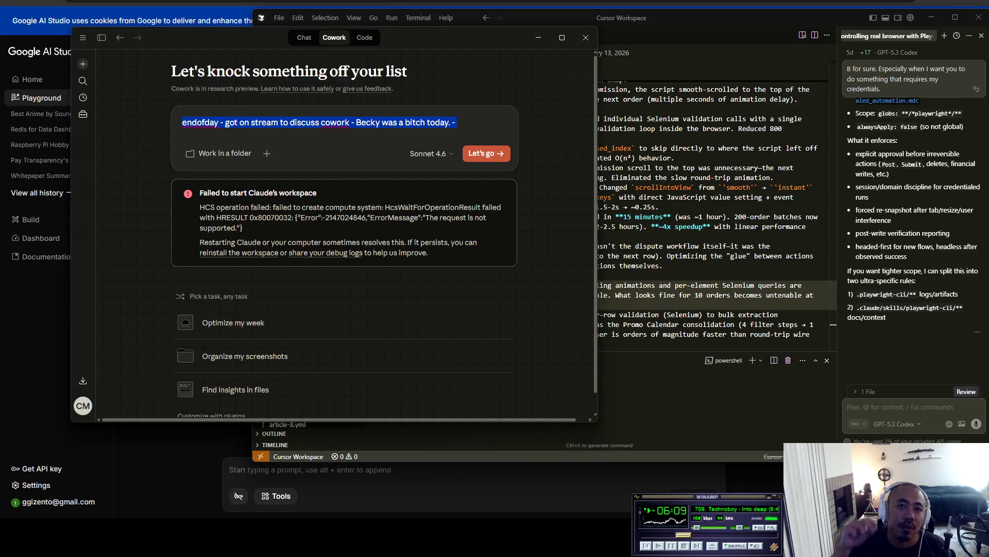
mouse_move(189, 40)
left_mouse_down()
mouse_move(317, 60)
mouse_move(291, 68)
left_mouse_up()
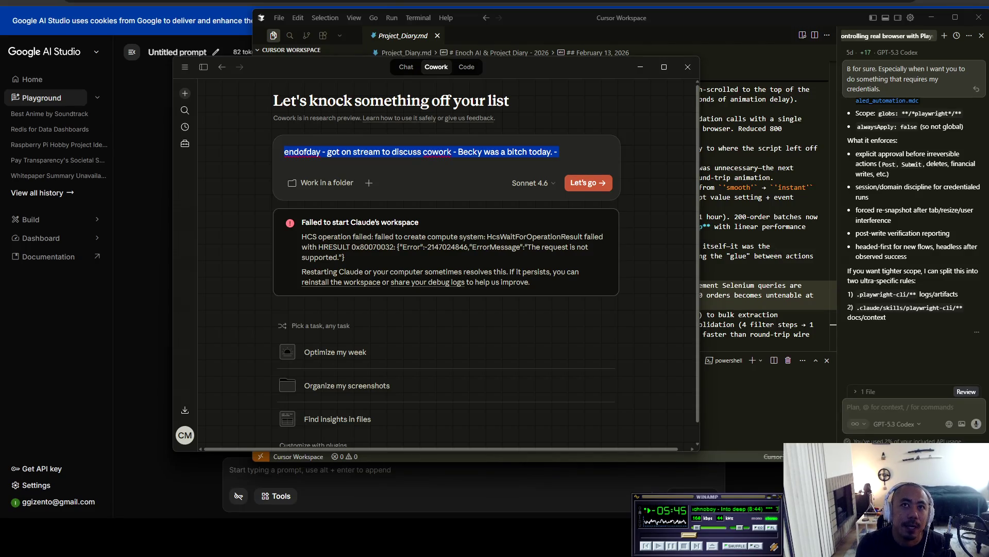
key("BackSpace")
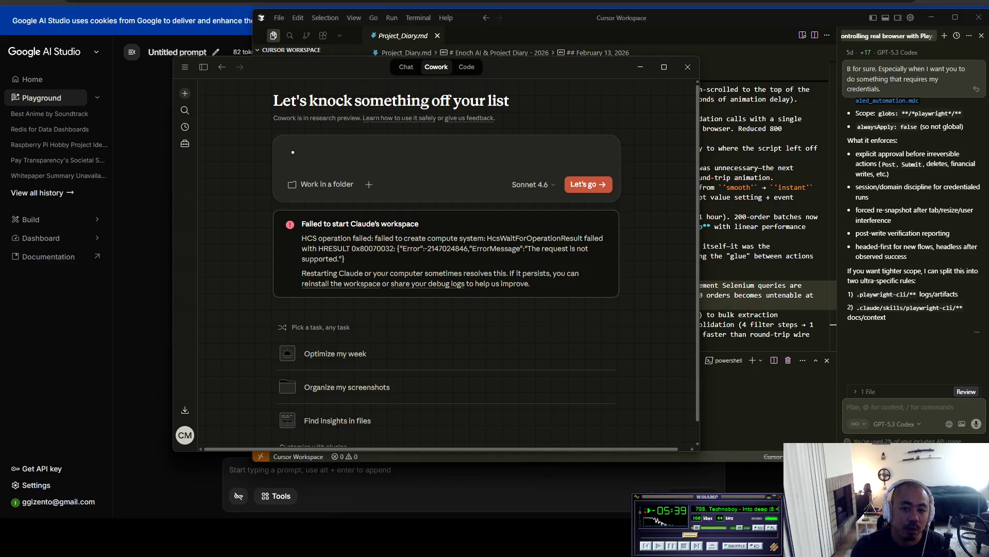
Step: Type 'job description and duties - what's your tech stack?' listing google drive, google sheets and Oracle for invoices
type("job description and du")
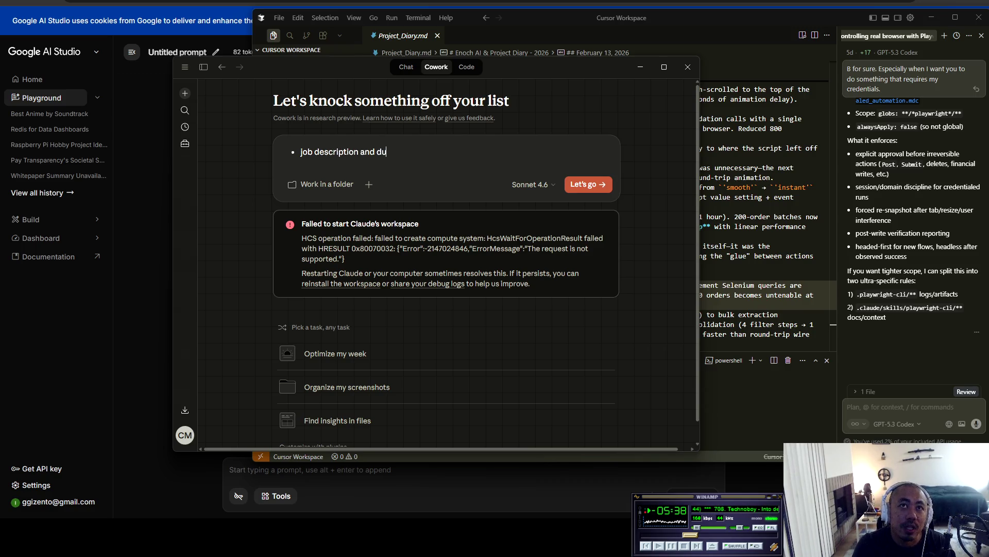
type("ties")
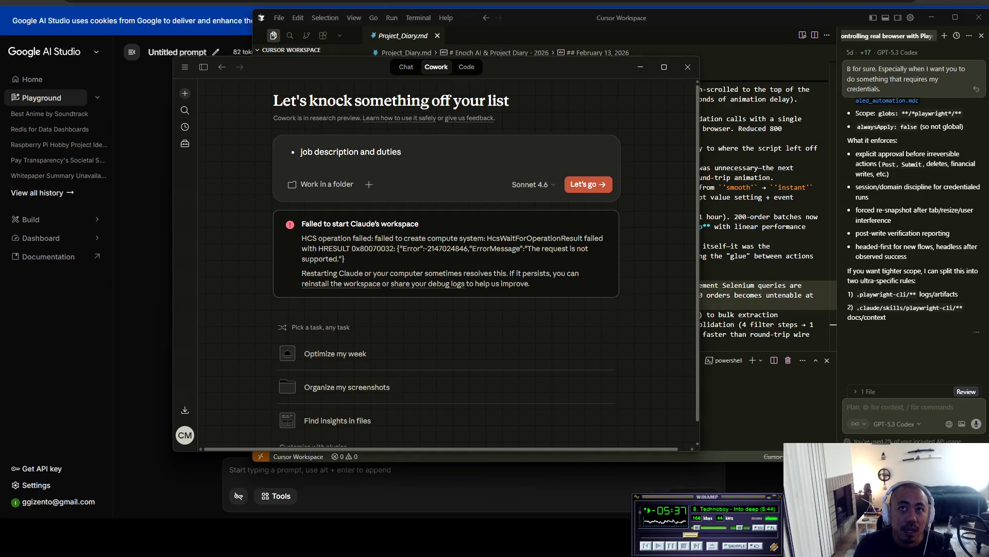
type(" -")
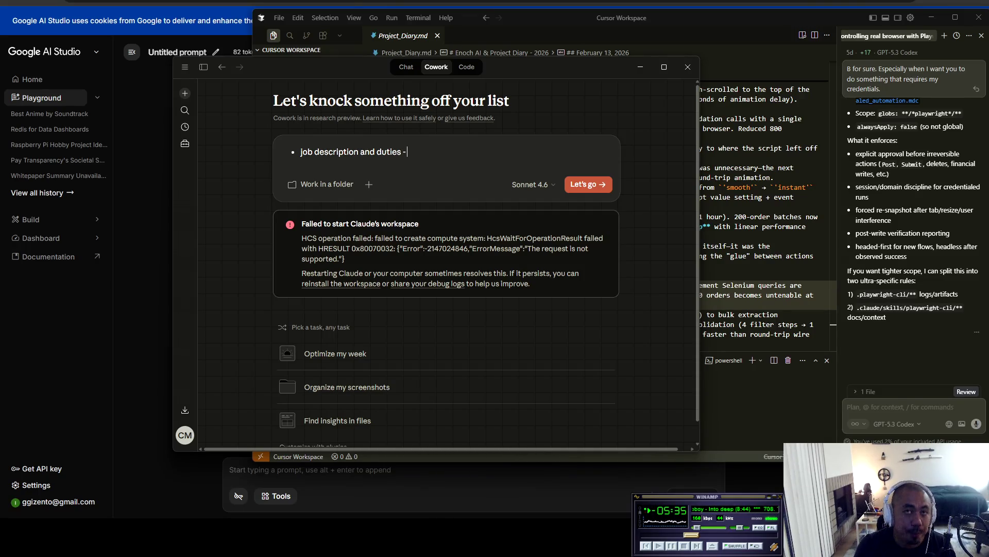
type(" what's your tech stack?")
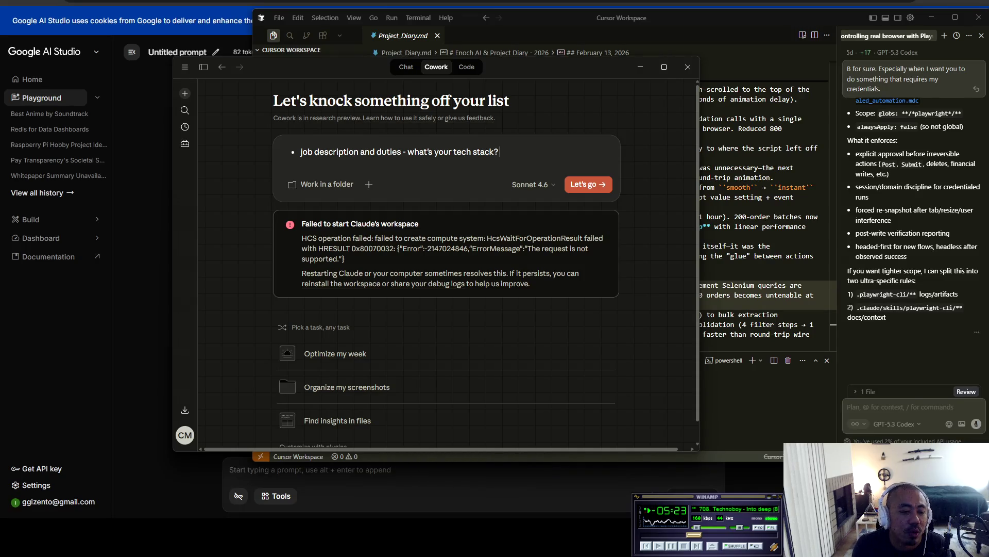
type("(")
type("gr")
type("oogle drive, g")
type("oogle sheets")
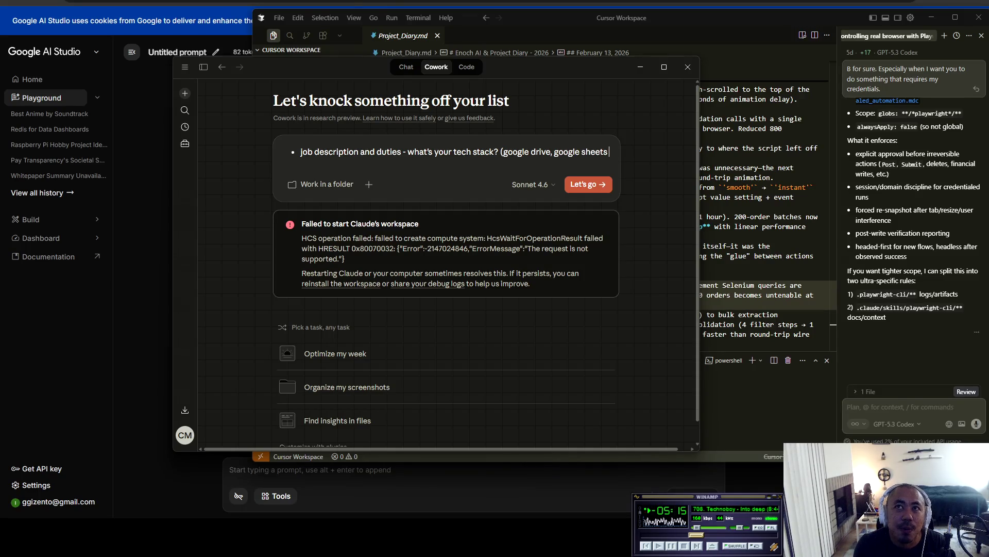
type(", Oracle")
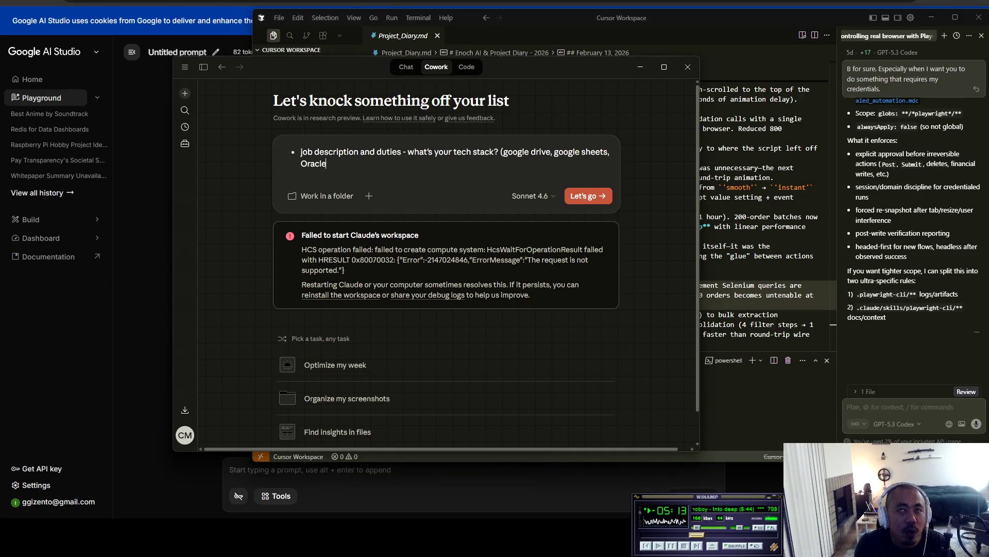
type(" for i")
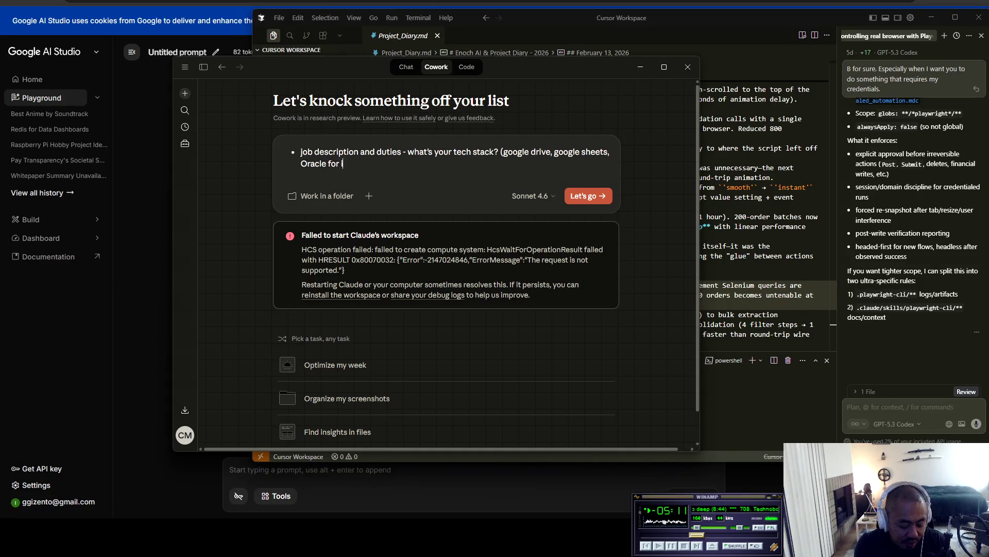
type("nvoices")
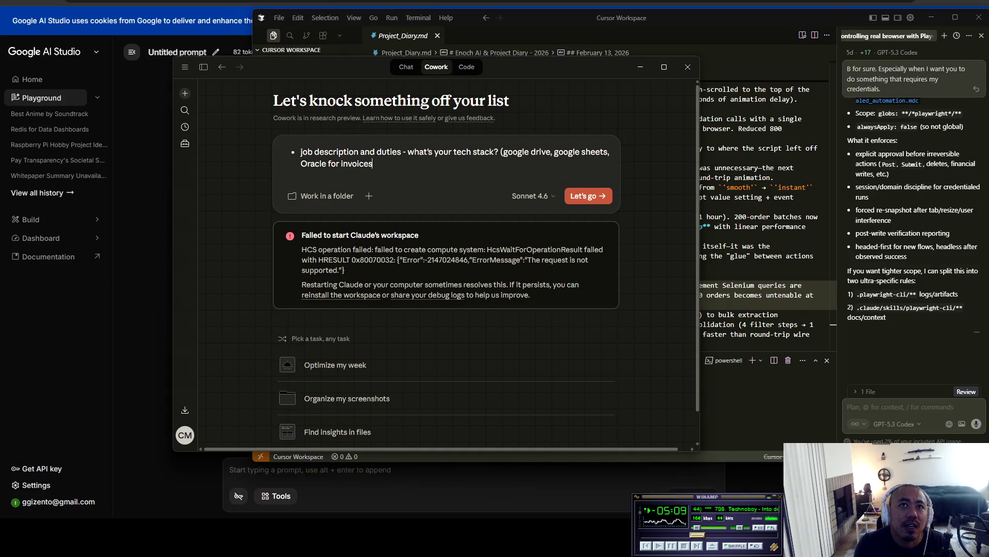
type(",")
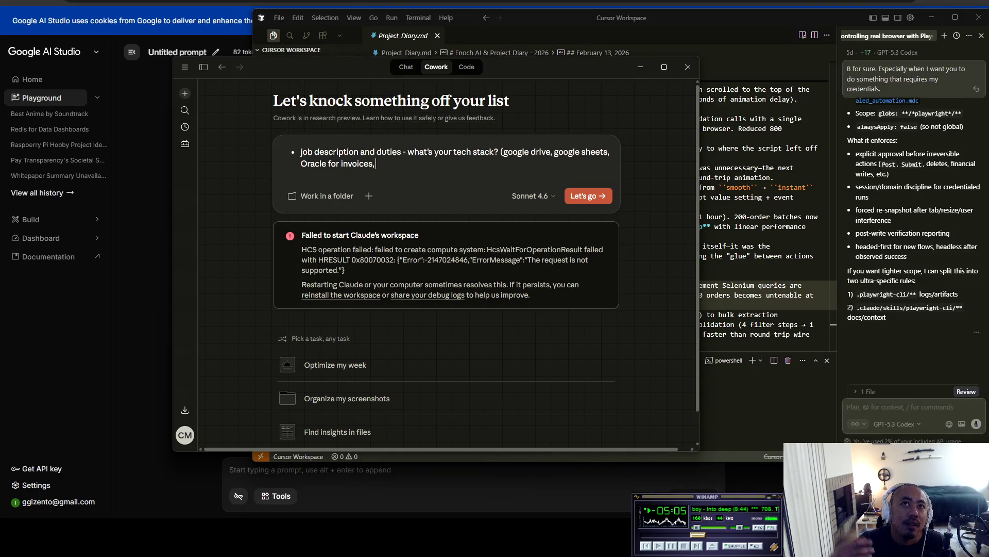
key("BackSpace")
type(")")
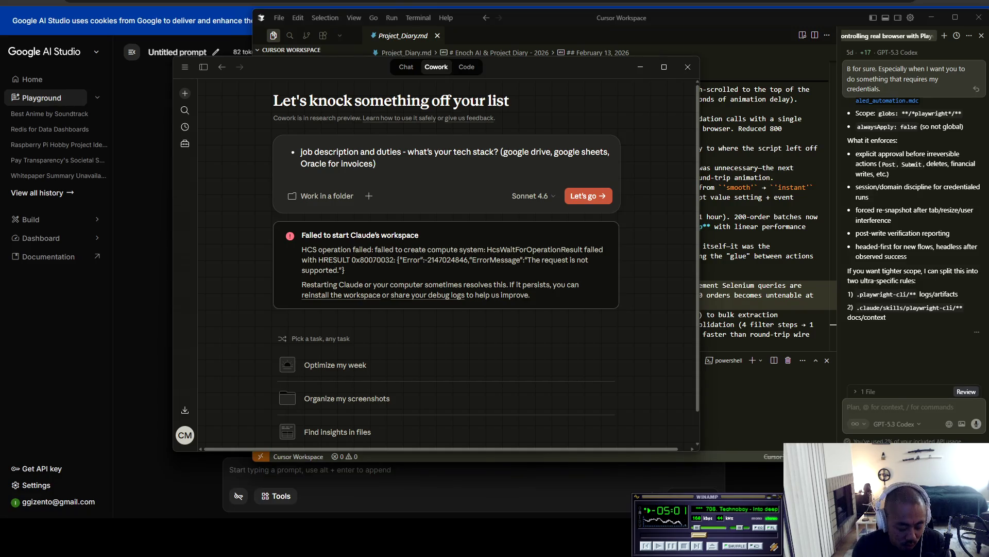
type("Wha")
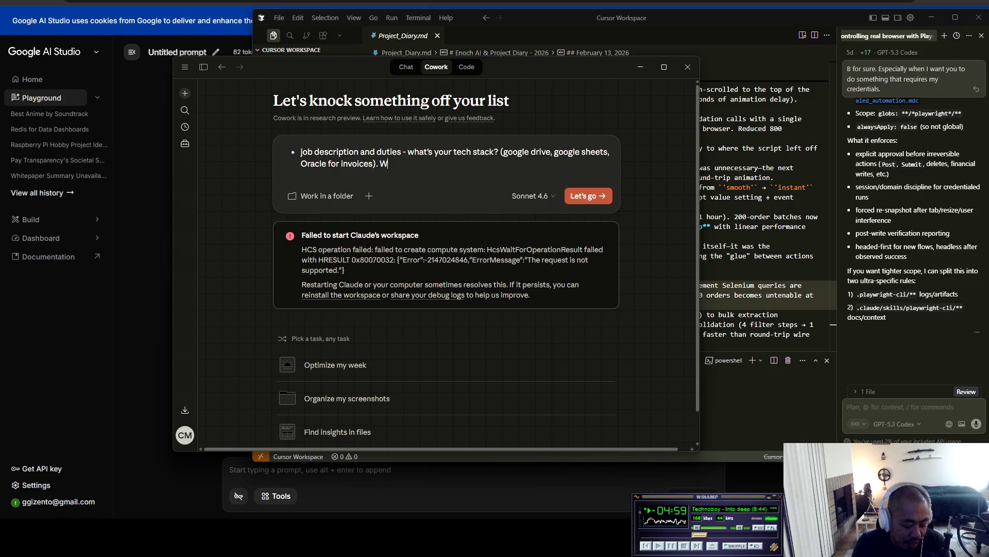
type("t")
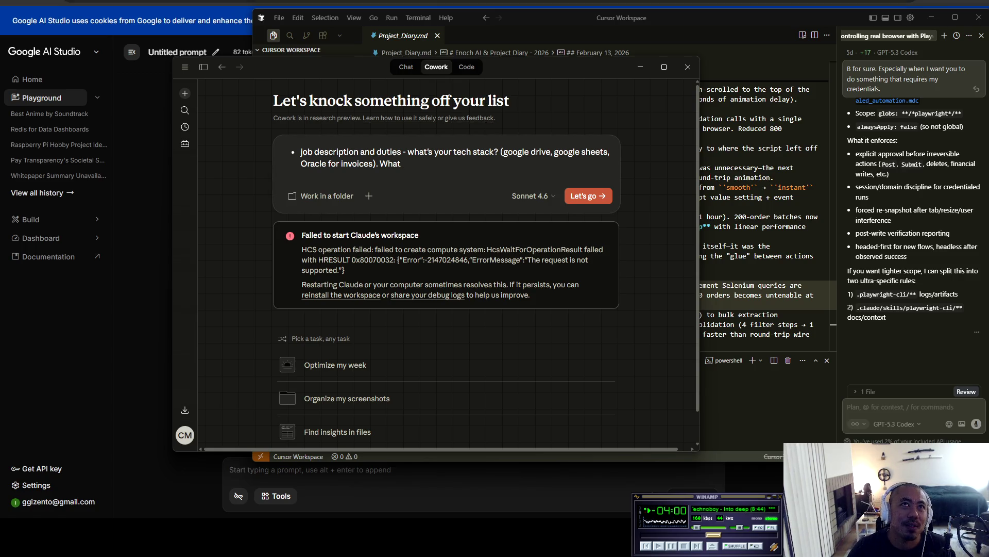
Step: Briefly switch to Cursor, then come back to the Claude Cowork prompt
key("alt+Tab")
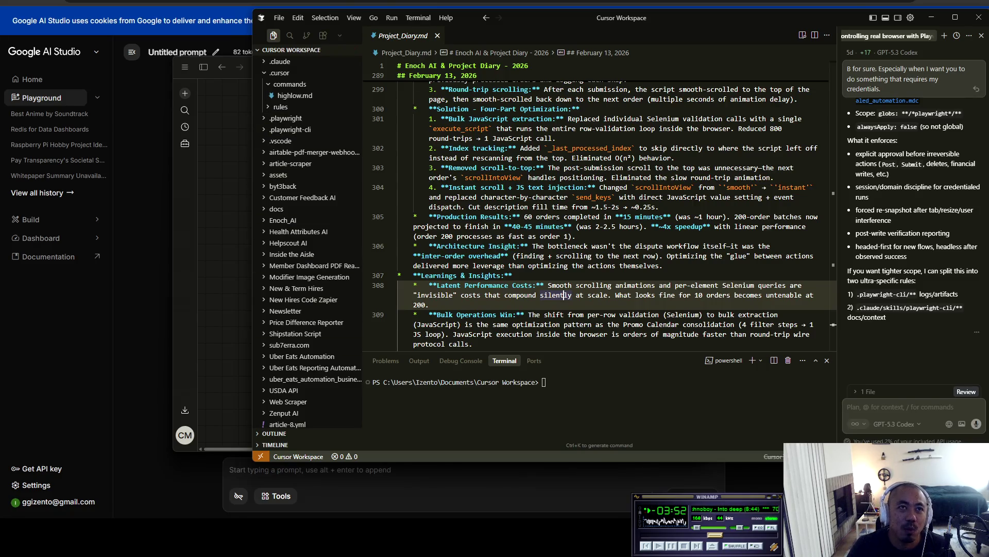
key("alt+Tab")
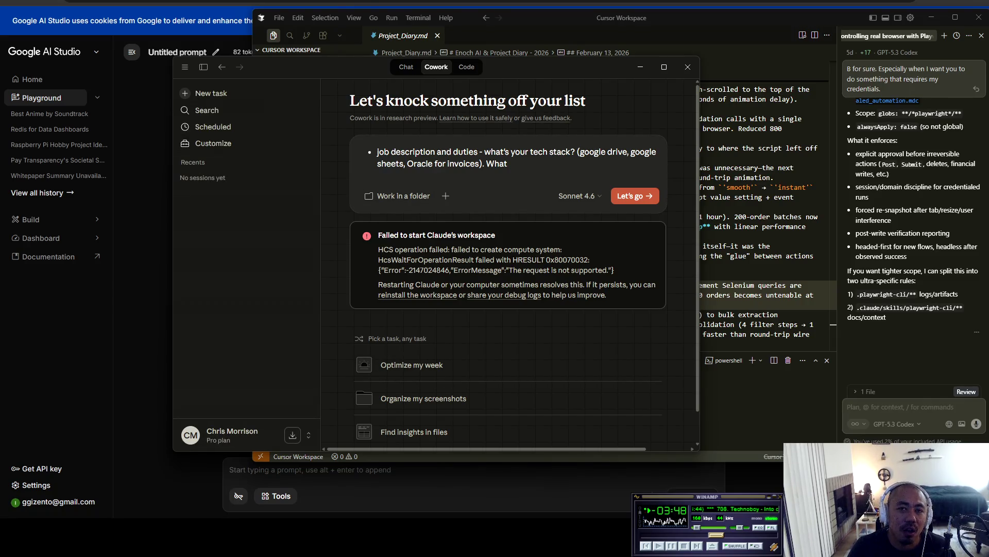
left_click(467, 66)
left_click(436, 66)
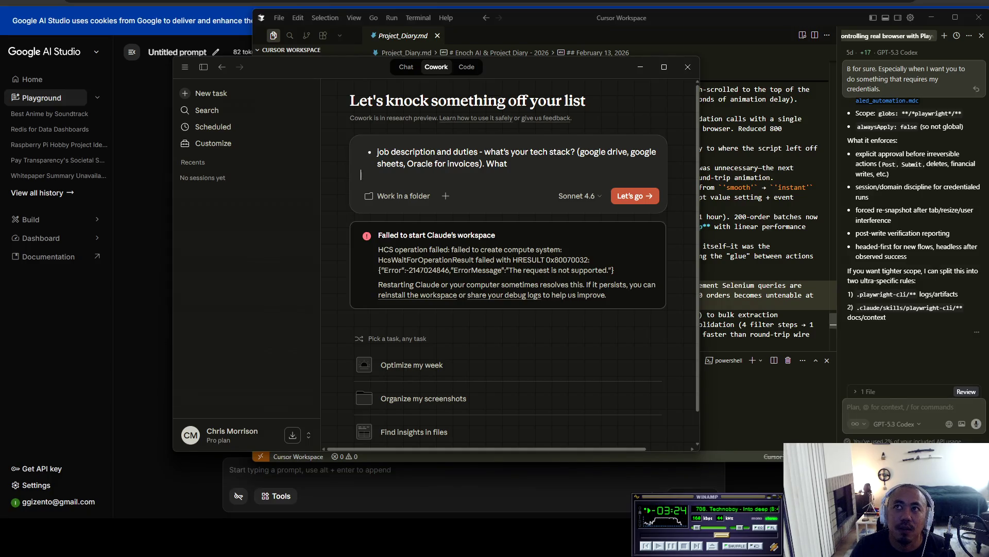
key("alt+Tab")
left_click_drag(362, 232, 395, 231)
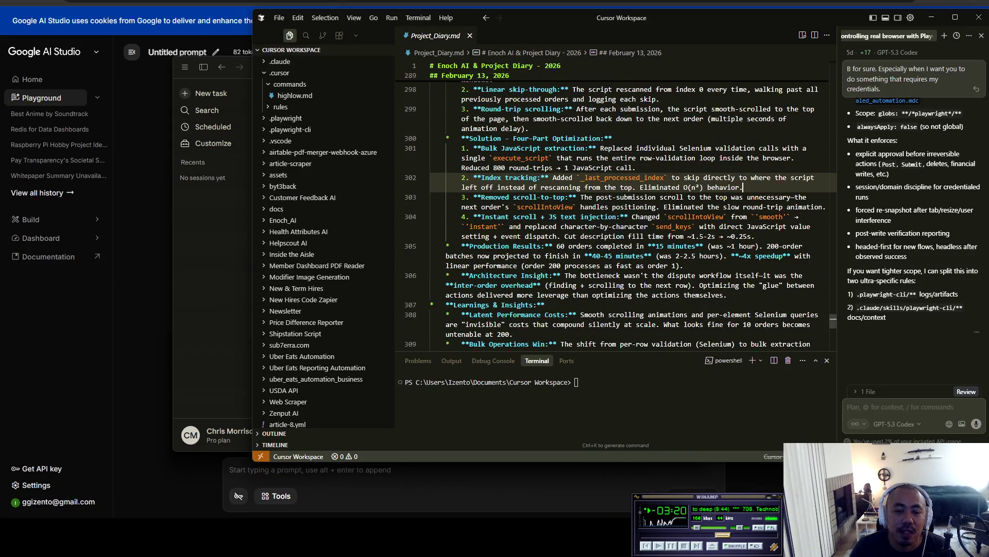
key("alt+Tab")
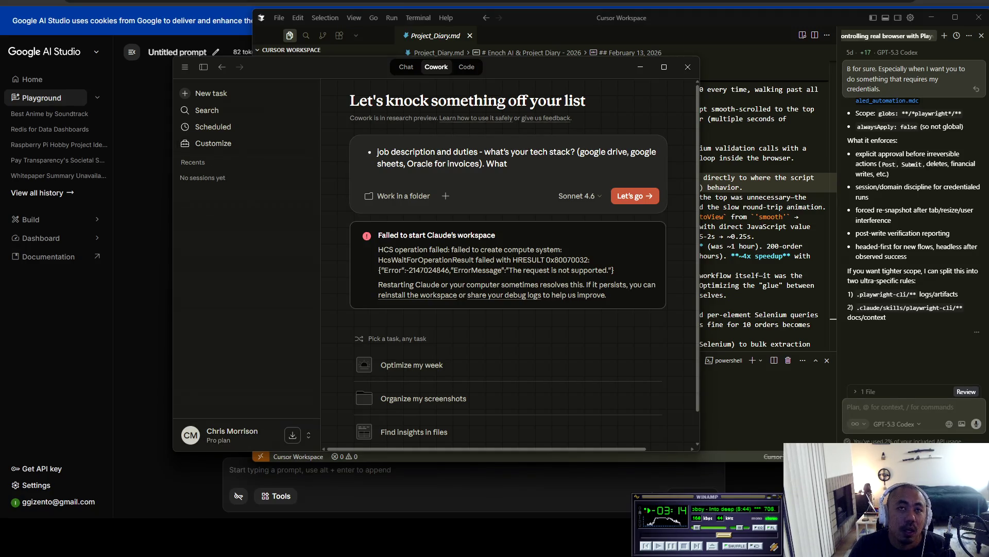
Step: Move the Claude window aside and close it, then hide Cursor to reveal Google AI Studio
mouse_move(347, 63)
left_mouse_down()
mouse_move(257, 112)
mouse_move(264, 107)
left_mouse_up()
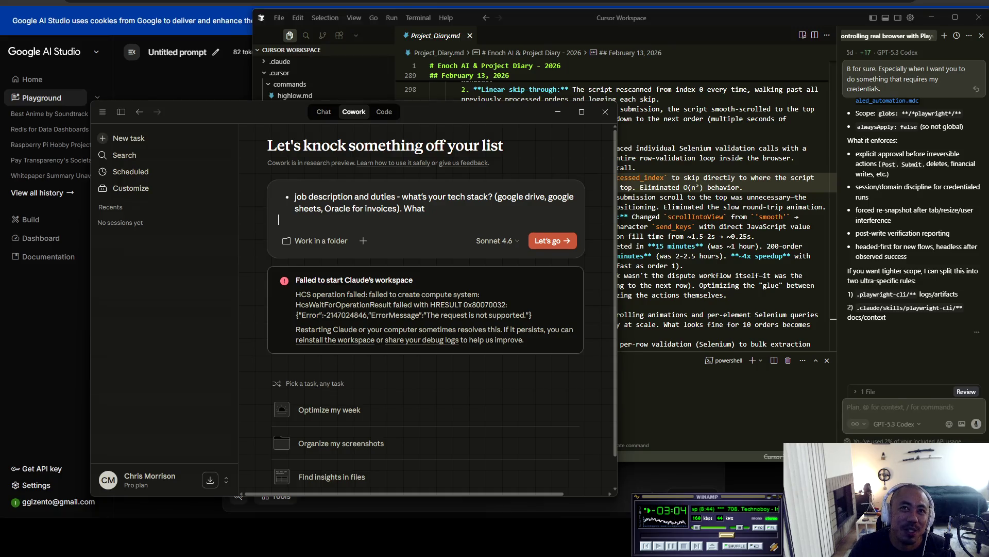
left_click(606, 112)
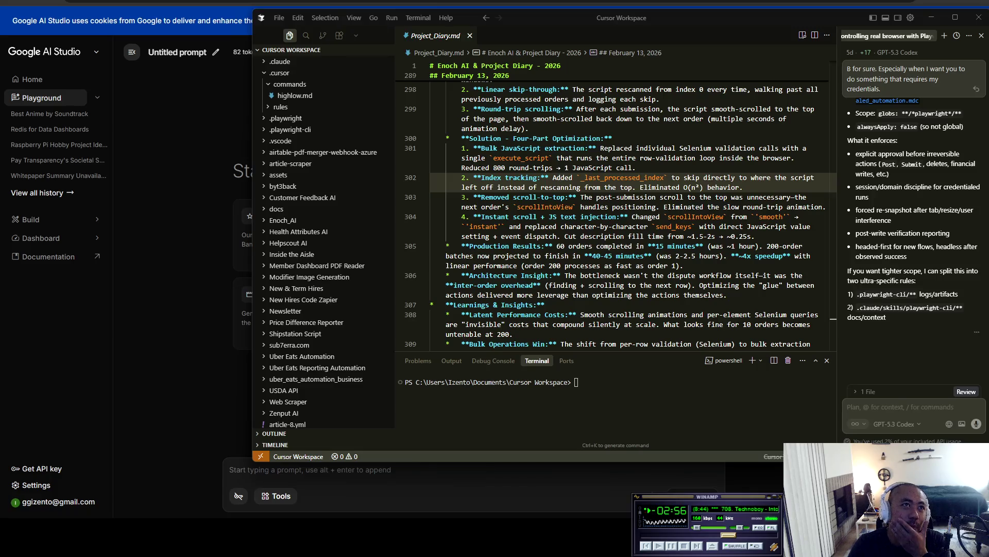
key("alt+Tab")
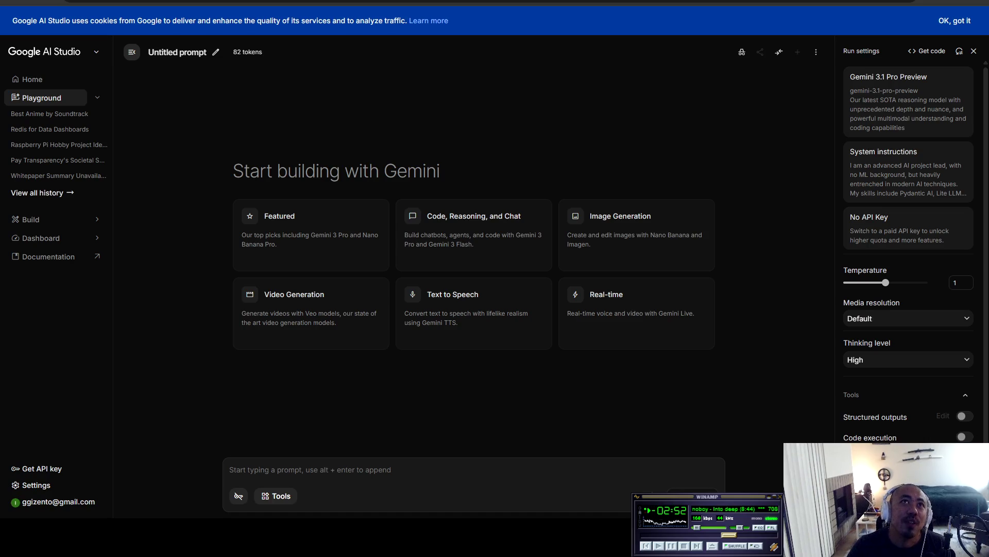
Step: Scroll Reddit's r/singularity feed to the Anthropic–Mozilla Firefox vulnerabilities post, then open a new tab
key("alt+Tab")
scroll(474, 279, "up", 1)
scroll(474, 278, "up", 3)
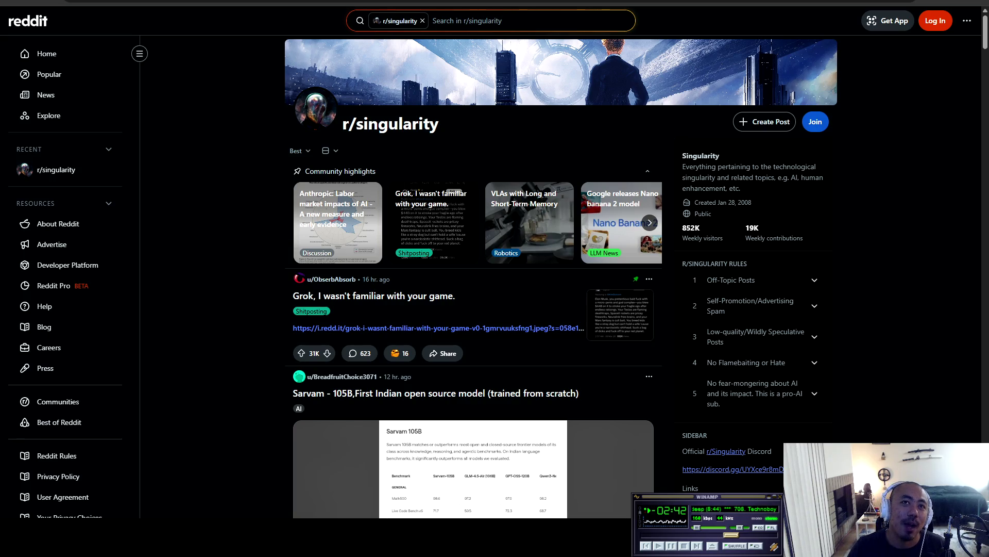
scroll(474, 279, "down", 15)
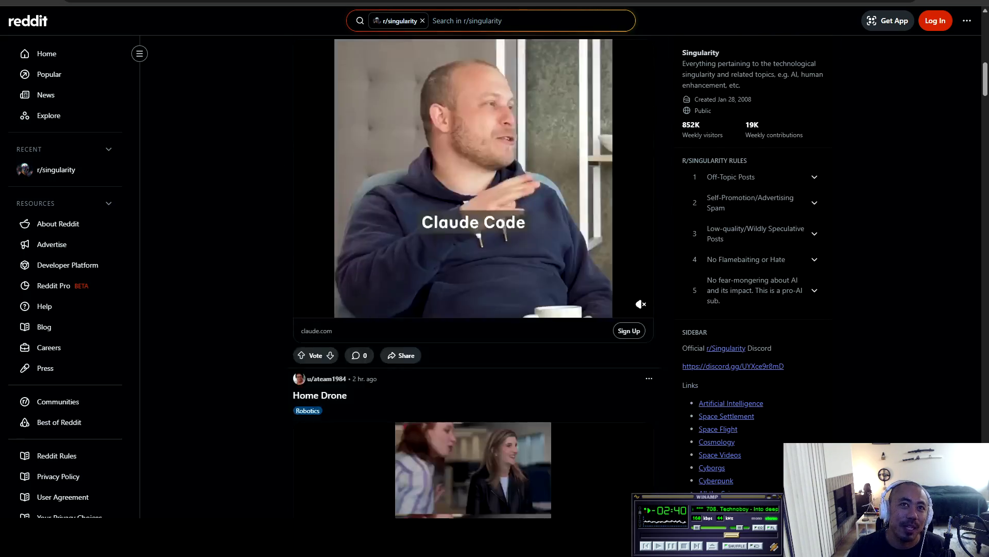
scroll(474, 279, "up", 7)
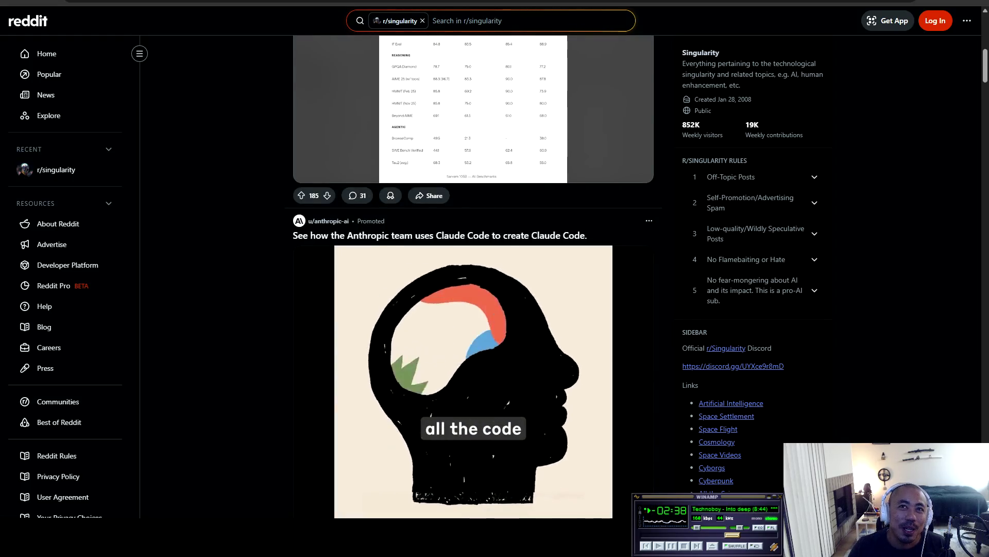
scroll(475, 278, "down", 6)
scroll(474, 278, "down", 12)
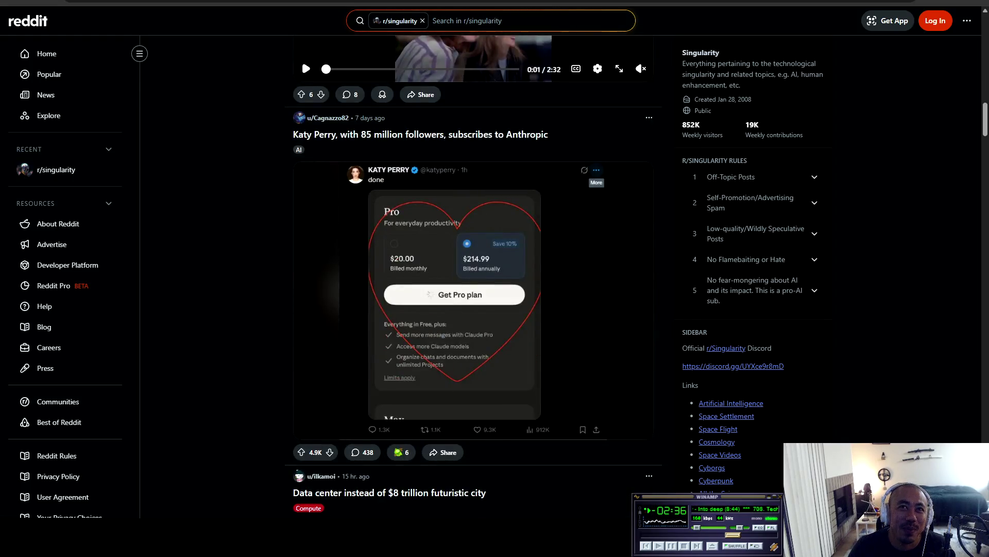
scroll(474, 278, "down", 5)
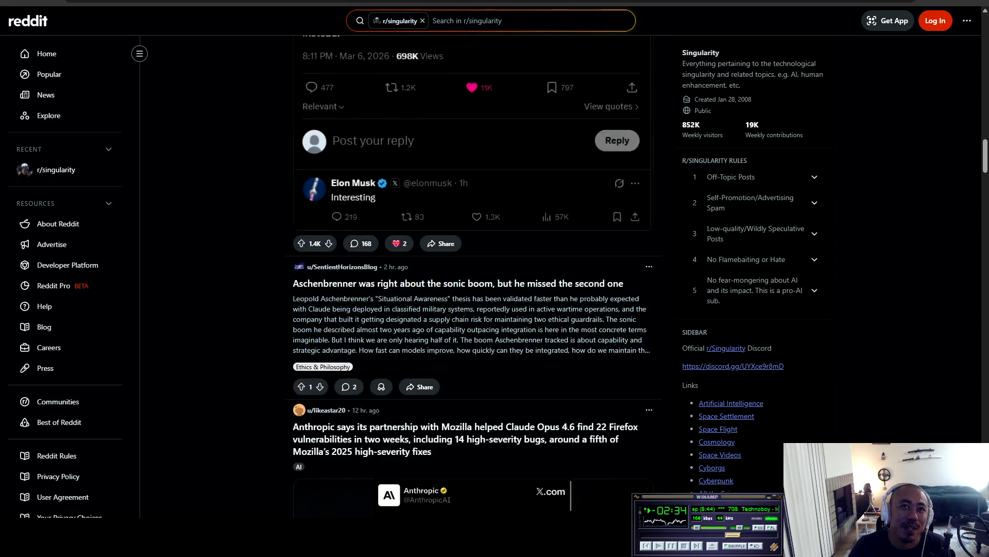
scroll(474, 278, "down", 6)
key("ctrl+t")
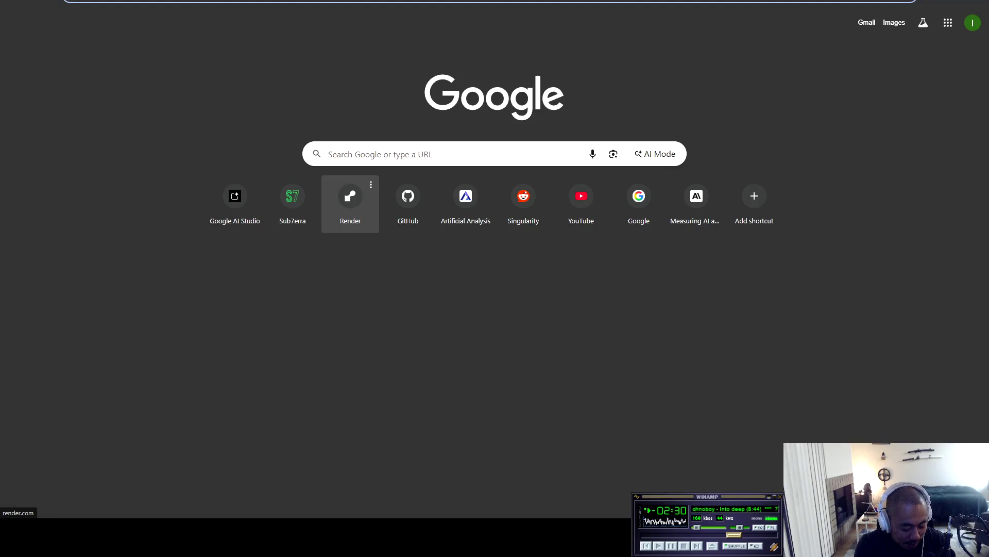
Step: Search Google for 'anthropic department of war statement' and open the first anthropic.com result
type("anthropic d")
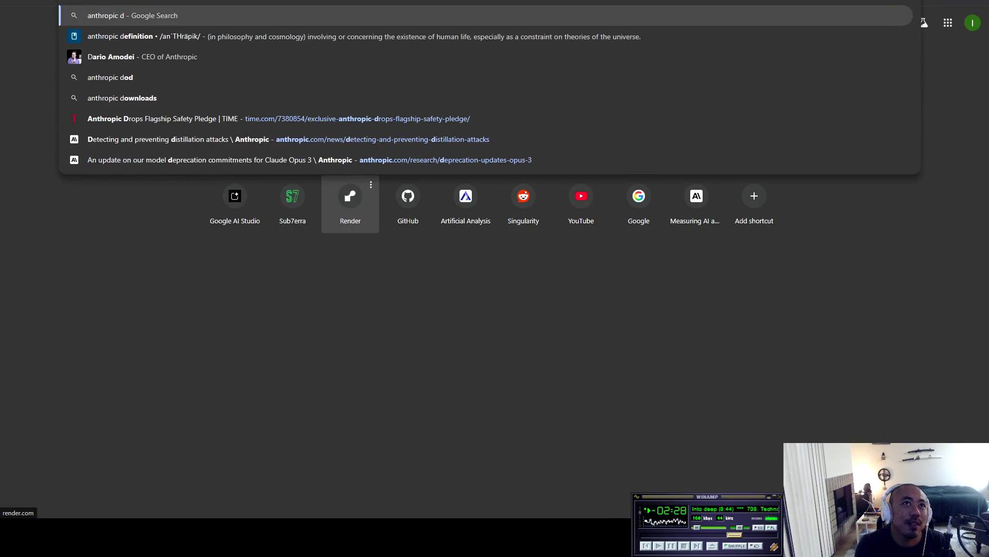
type("epartment of ")
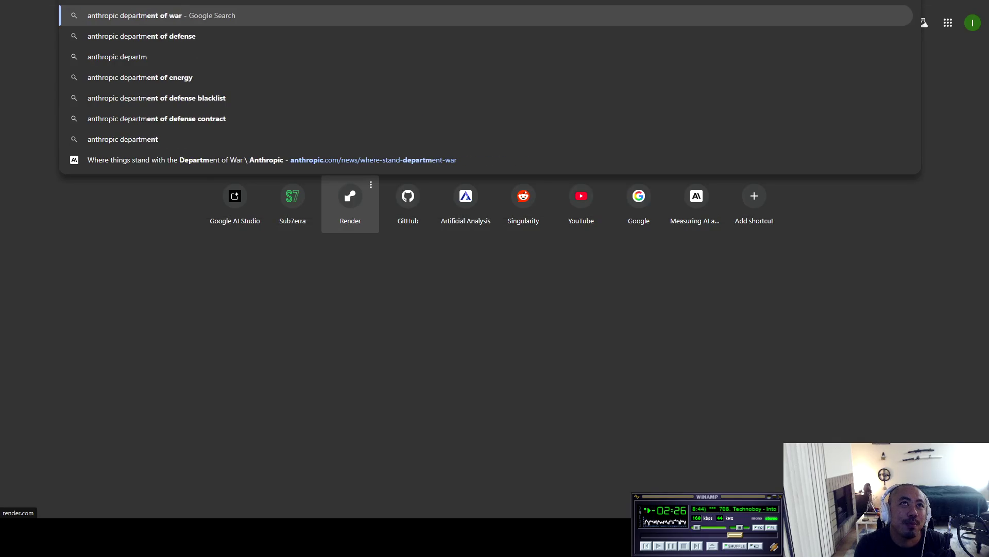
type("war statement")
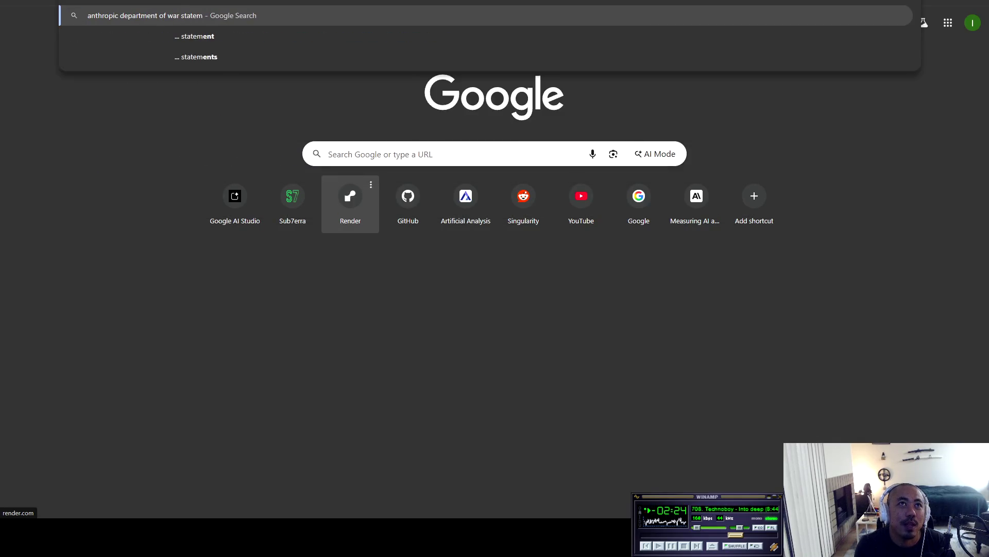
key("Return")
left_click(247, 122)
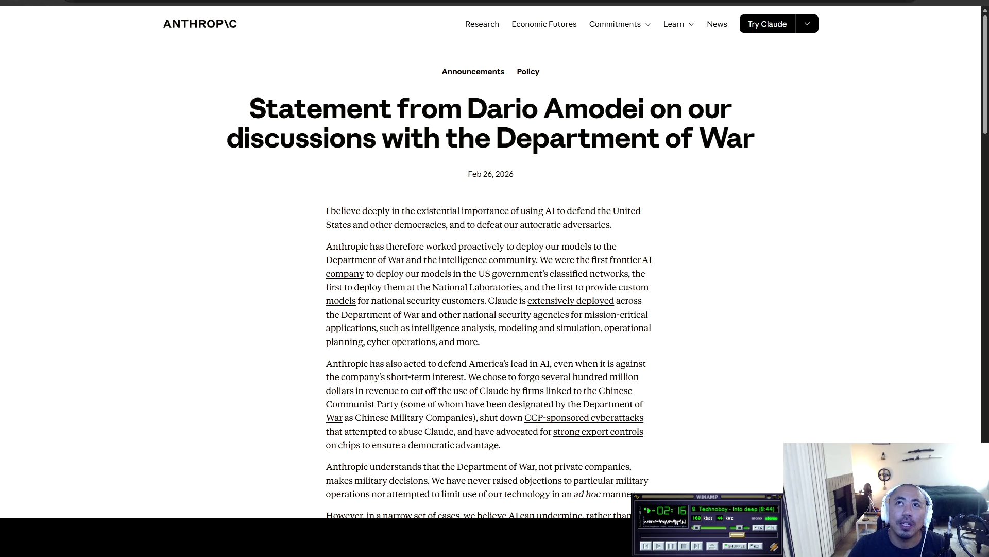
Step: Go back to the Google results and reopen Anthropic's official statement article
key("alt+Left")
scroll(201, 217, "down", 4)
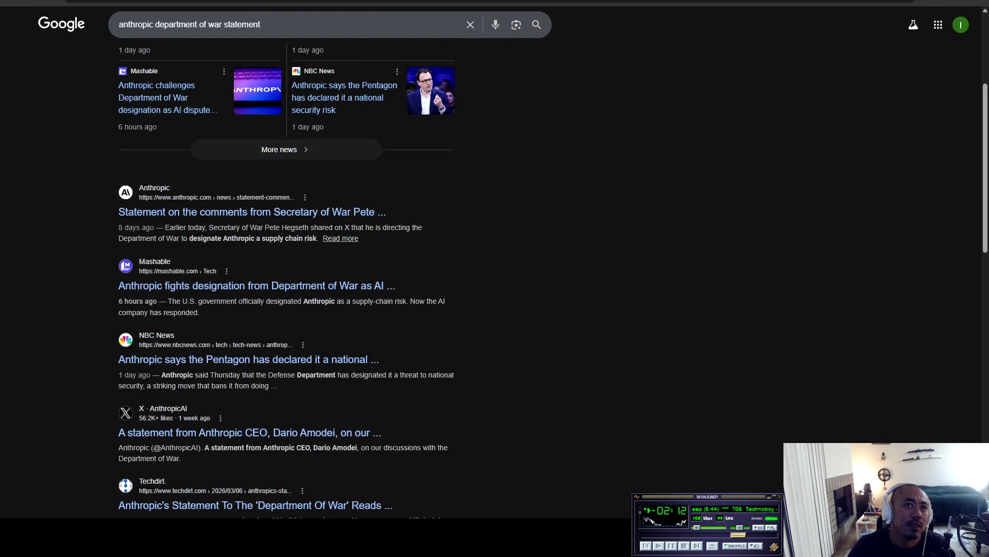
scroll(201, 217, "up", 4)
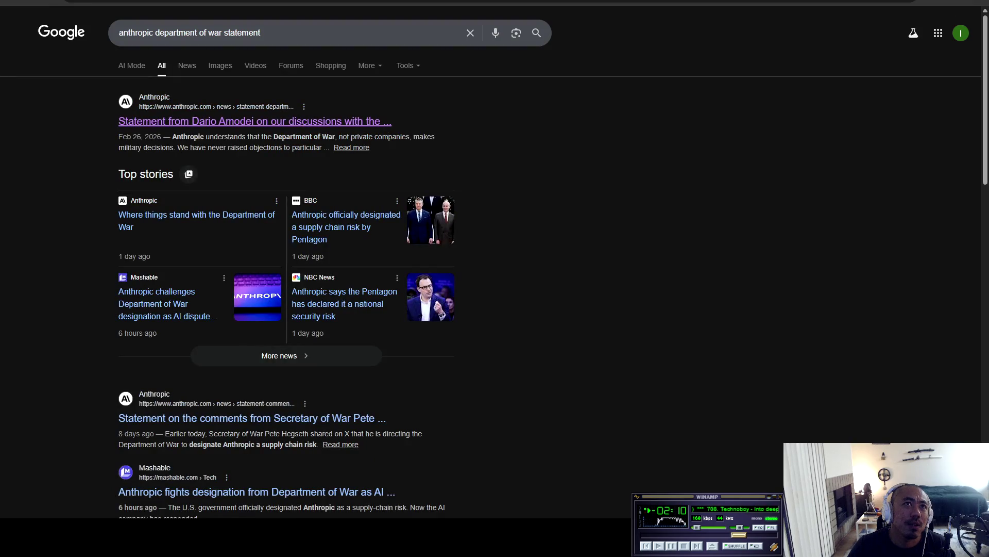
left_click(255, 121)
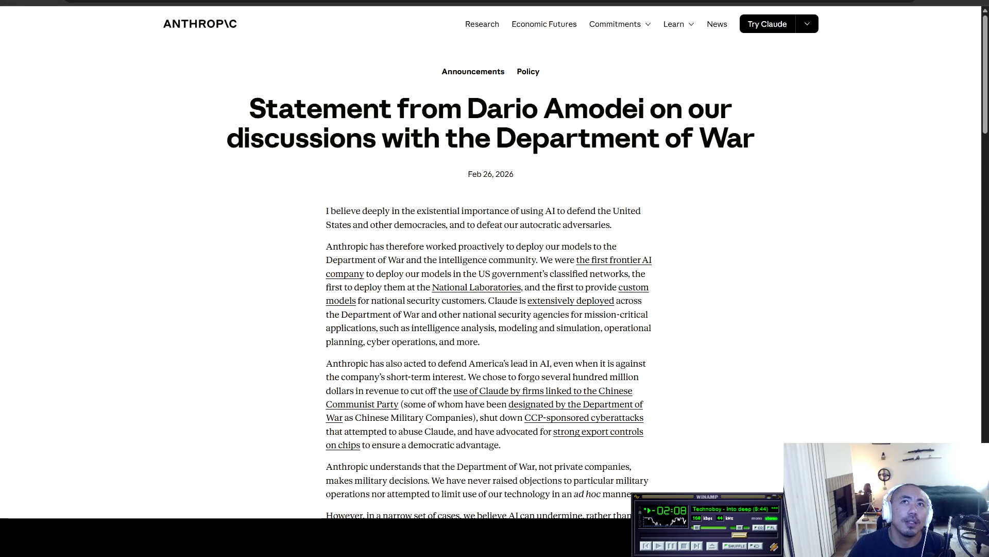
Step: Browse Anthropic's Newsroom and open the statement on the Secretary of War's comments
left_click(718, 24)
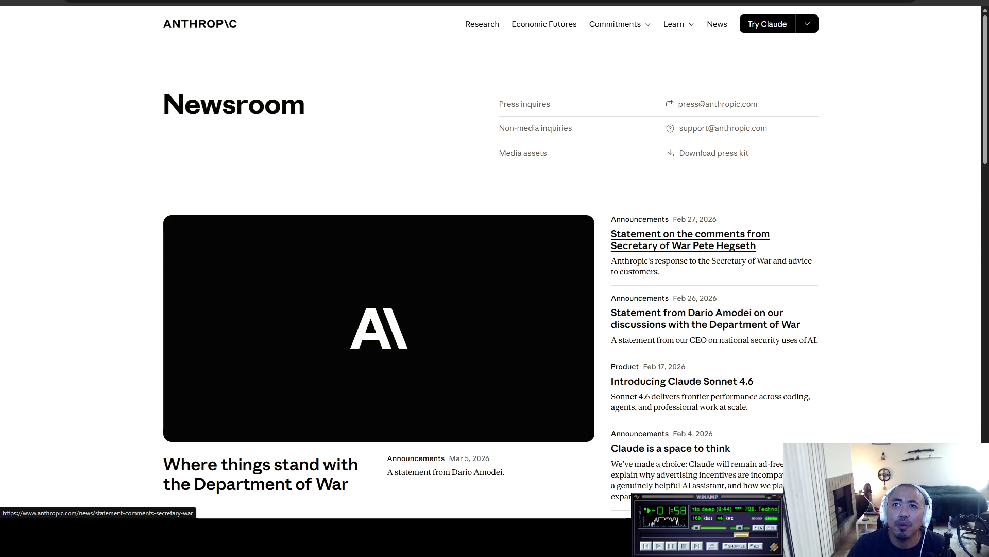
scroll(691, 239, "down", 1)
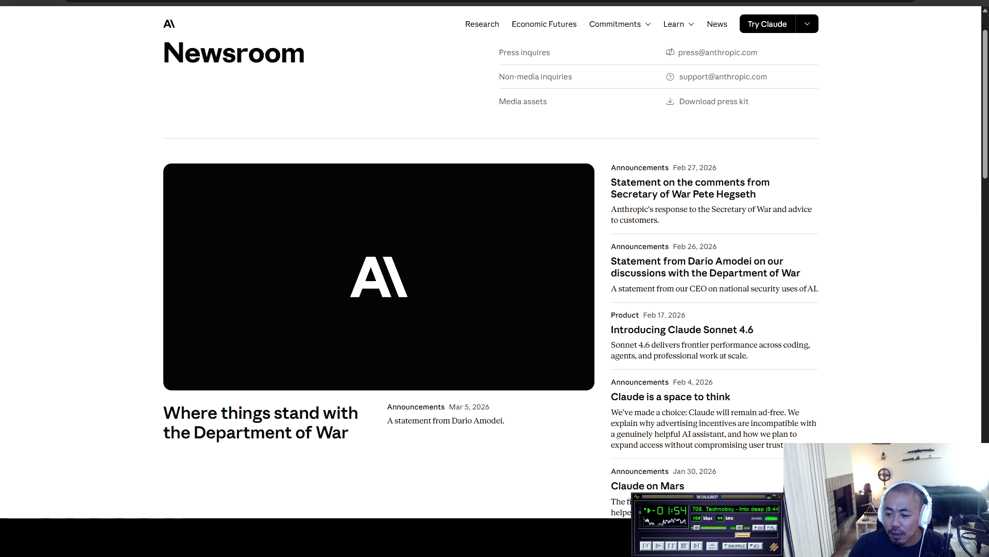
left_click(691, 188)
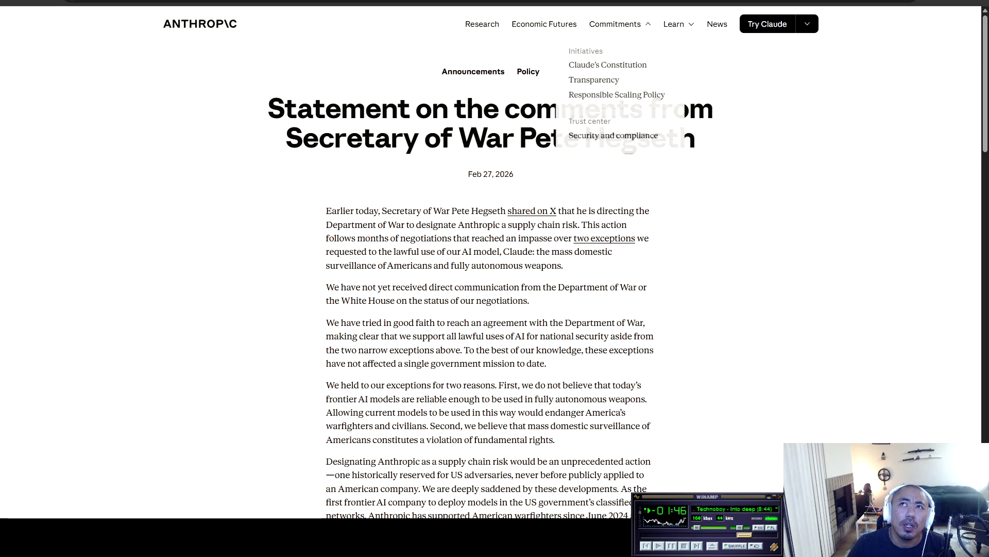
Step: Return to the Google results and open 'Where things stand with the Department of War'
key("alt+Left")
scroll(287, 279, "down", 4)
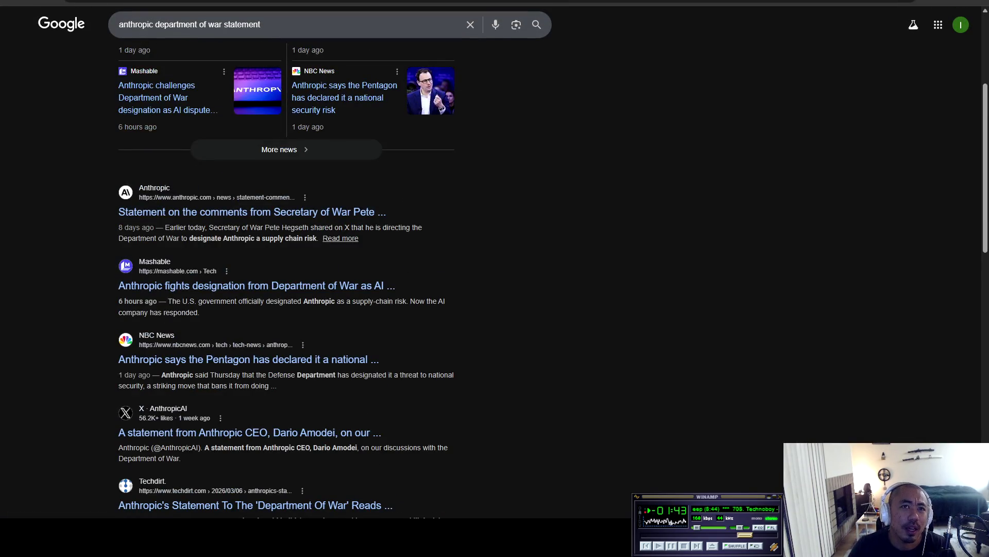
scroll(247, 356, "down", 3)
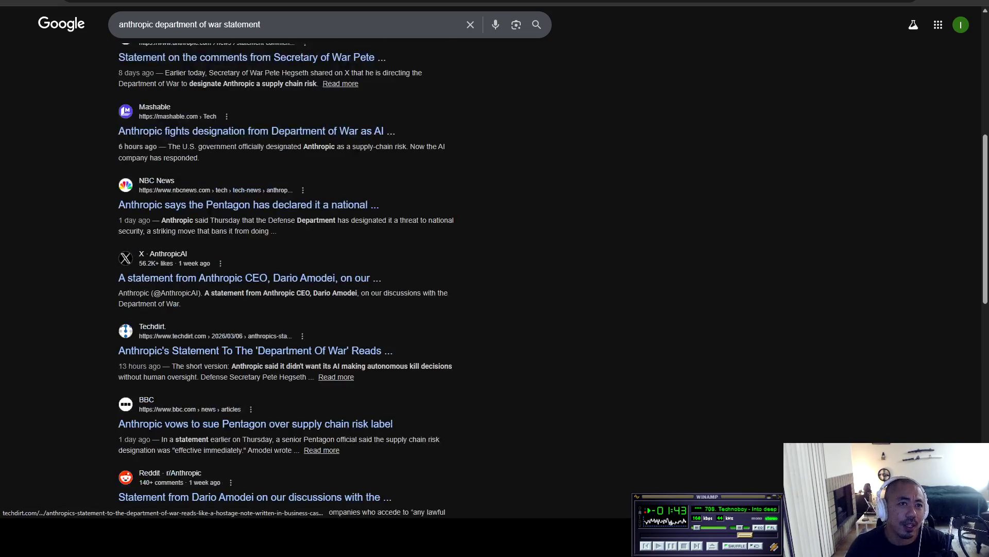
scroll(247, 353, "up", 7)
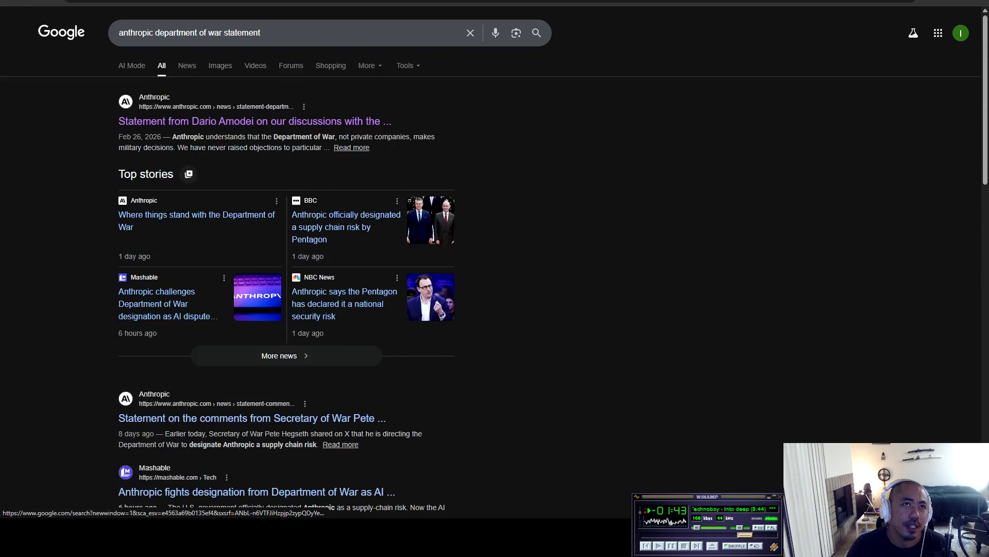
left_click(196, 215)
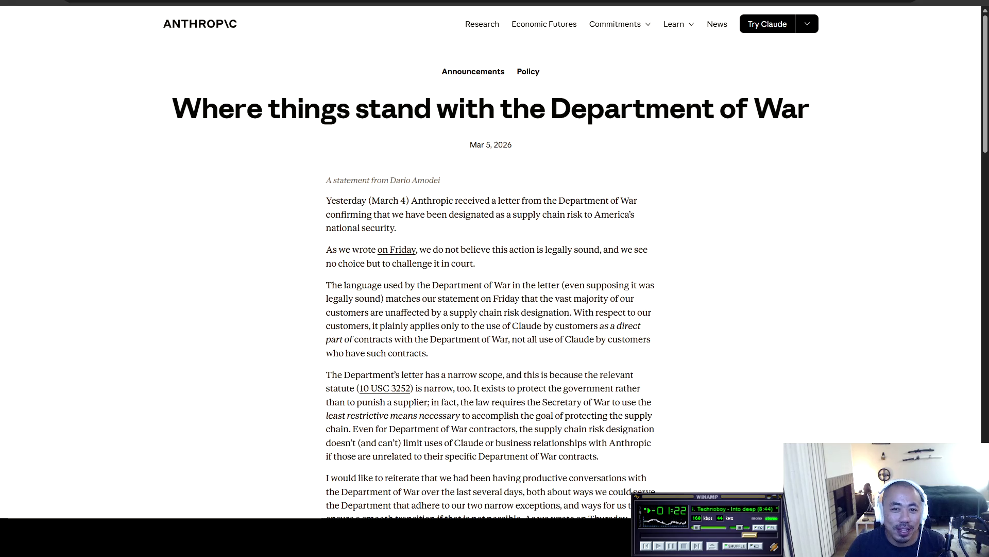
Step: Read the Mar 5, 2026 article, highlighting its opening line about the March 4 letter
scroll(491, 268, "down", 1)
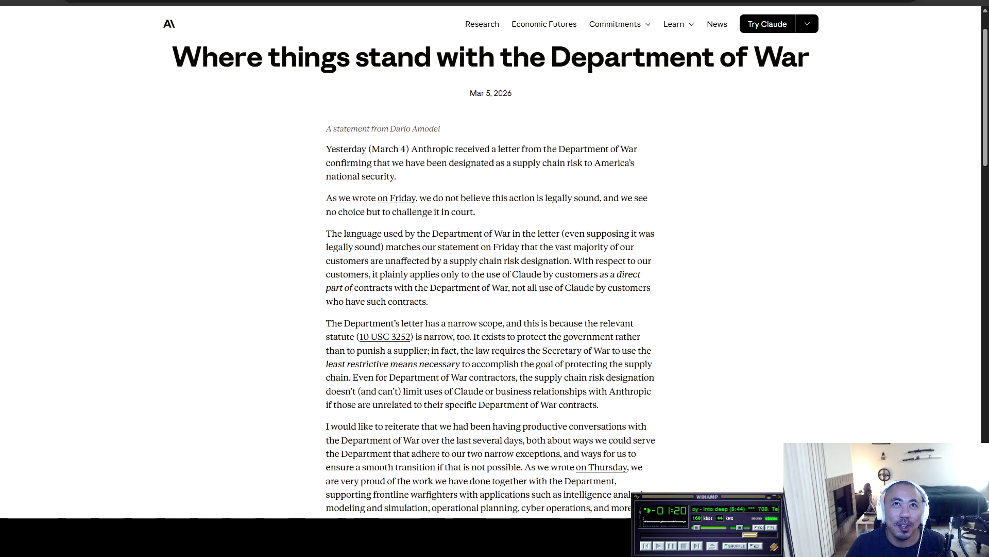
mouse_move(327, 149)
left_mouse_down()
mouse_move(609, 149)
mouse_move(619, 162)
mouse_move(367, 163)
mouse_move(635, 163)
mouse_move(385, 176)
mouse_move(397, 177)
mouse_move(338, 197)
mouse_move(643, 198)
mouse_move(385, 212)
mouse_move(476, 211)
mouse_move(439, 233)
mouse_move(475, 212)
mouse_move(362, 234)
mouse_move(646, 233)
mouse_move(354, 246)
mouse_move(610, 247)
mouse_move(564, 260)
mouse_move(357, 260)
mouse_move(639, 260)
mouse_move(360, 274)
mouse_move(642, 273)
mouse_move(346, 287)
mouse_move(648, 287)
mouse_move(368, 287)
mouse_move(351, 301)
mouse_move(419, 301)
left_mouse_up()
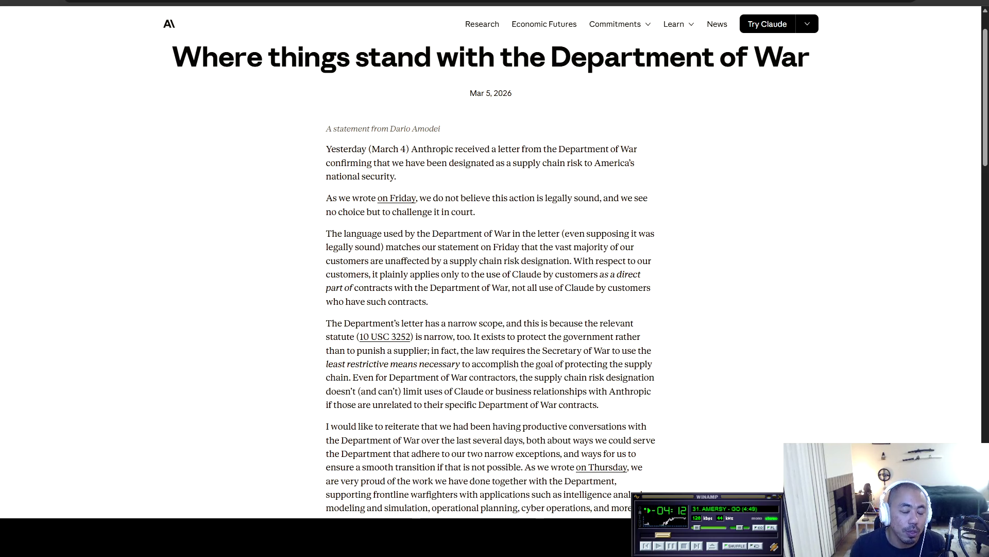
scroll(491, 278, "down", 1)
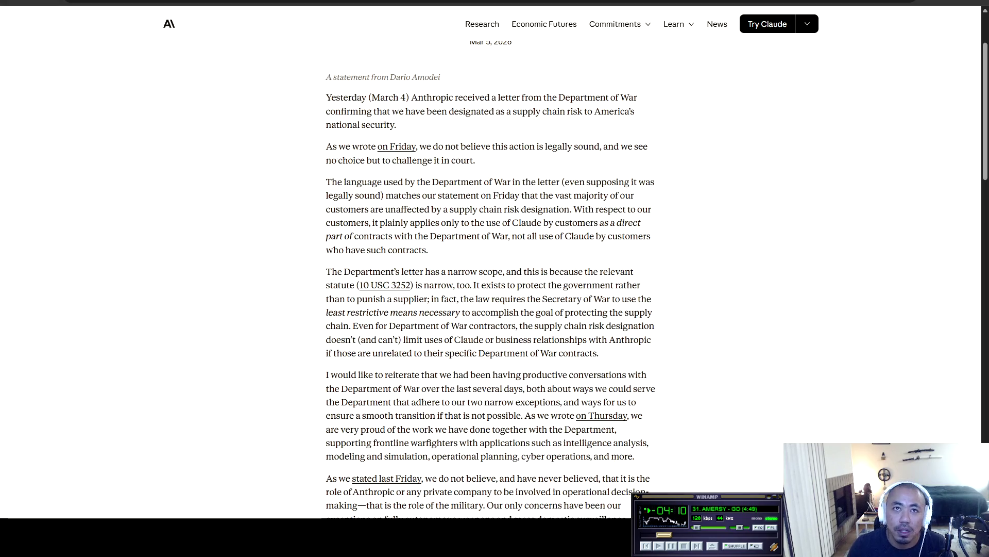
scroll(391, 234, "down", 1)
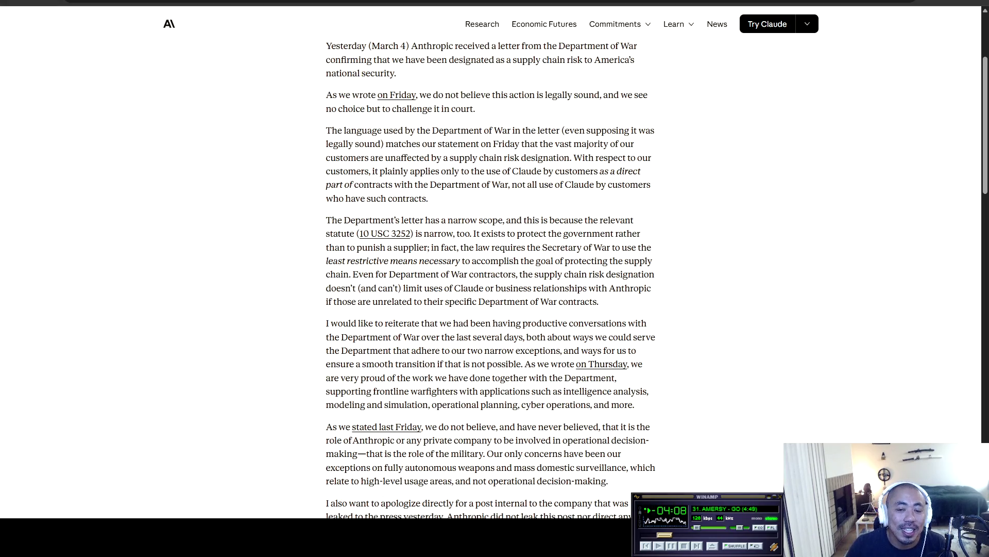
mouse_move(326, 220)
left_mouse_down()
mouse_move(626, 221)
mouse_move(364, 233)
mouse_move(600, 234)
mouse_move(340, 247)
mouse_move(648, 247)
mouse_move(635, 261)
mouse_move(326, 260)
mouse_move(647, 261)
mouse_move(338, 261)
mouse_move(371, 274)
mouse_move(656, 274)
mouse_move(331, 288)
mouse_move(443, 288)
left_mouse_up()
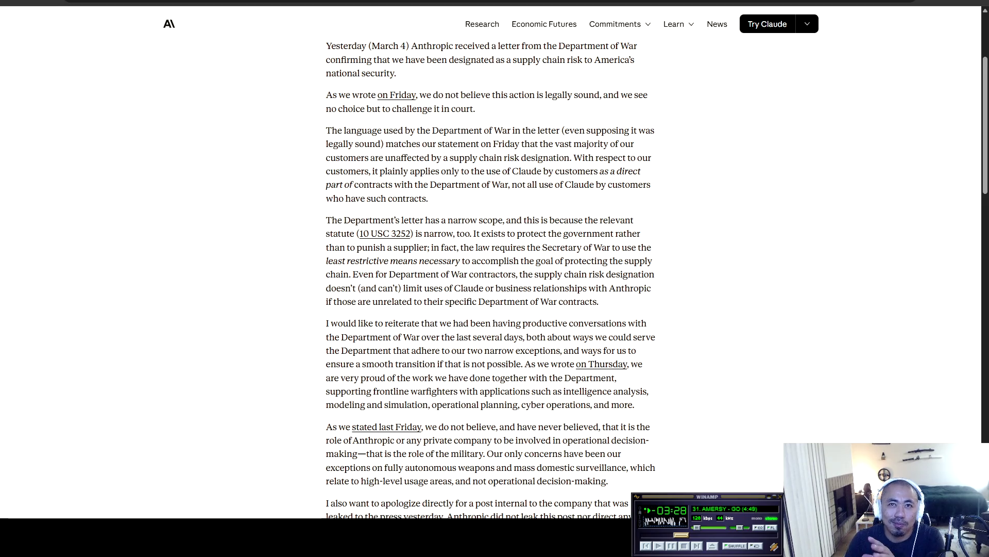
scroll(490, 279, "down", 1)
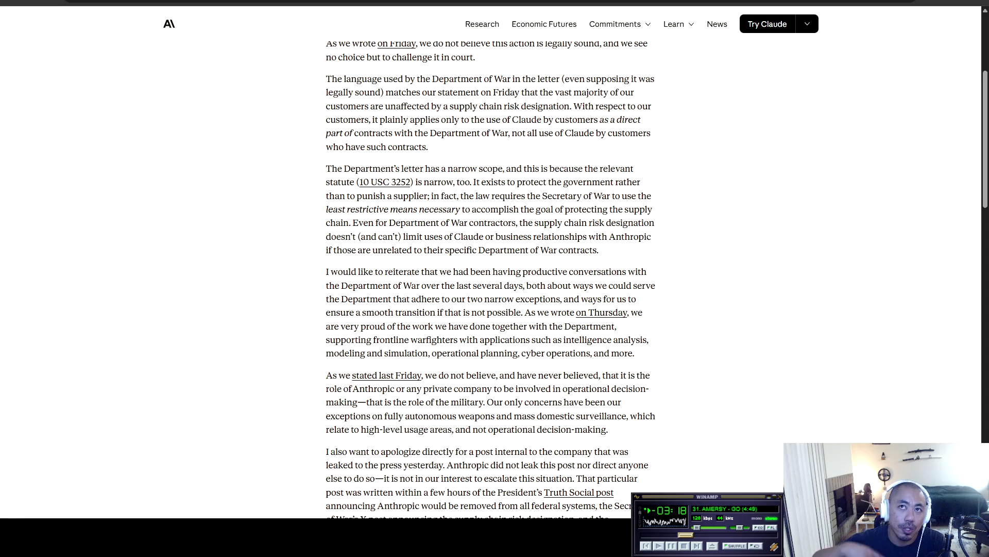
scroll(495, 278, "down", 1)
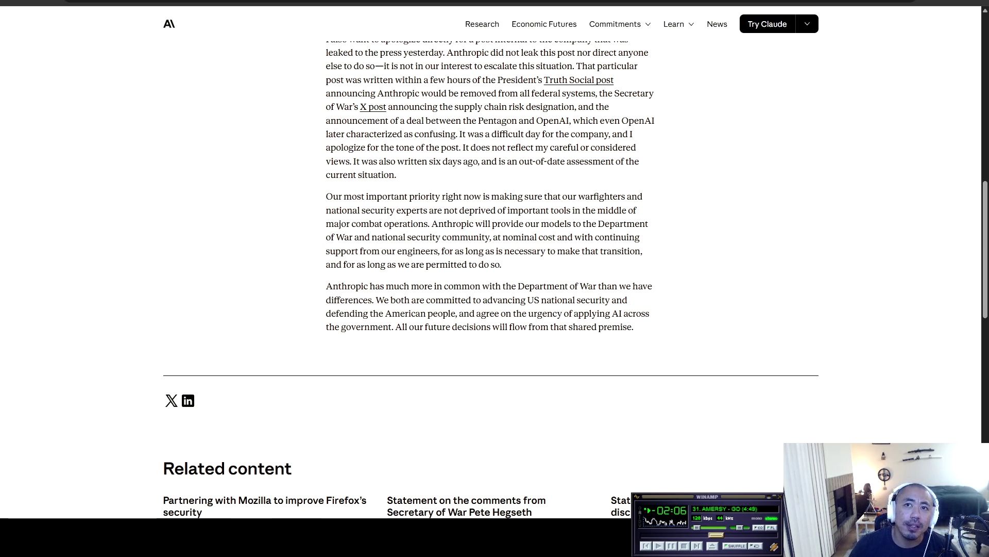
Step: Select the article's closing paragraphs, scroll back up, then return to the Google Search tab
mouse_move(633, 327)
left_mouse_down()
mouse_move(326, 286)
mouse_move(327, 120)
left_mouse_up()
scroll(489, 258, "up", 4)
scroll(489, 258, "down", 2)
scroll(490, 257, "up", 5)
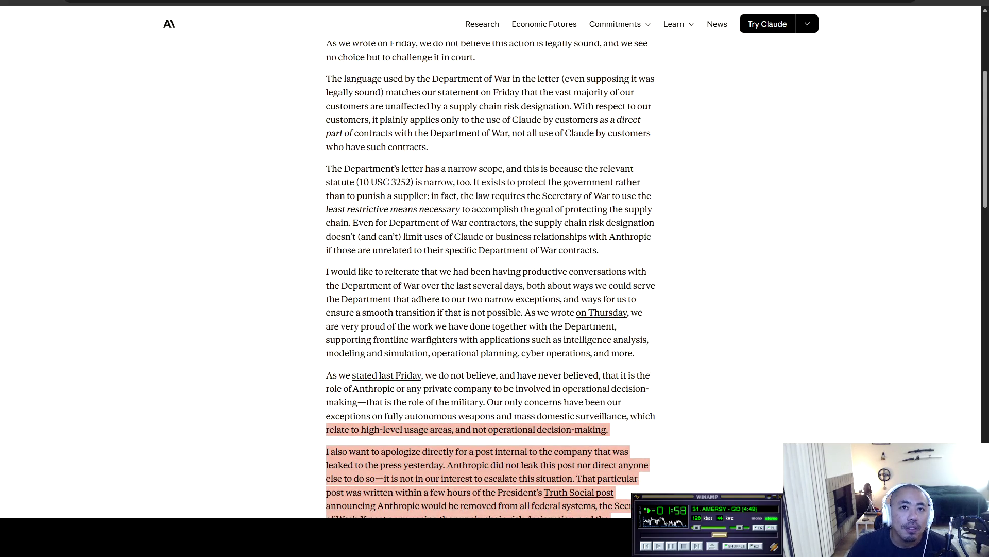
scroll(489, 258, "up", 4)
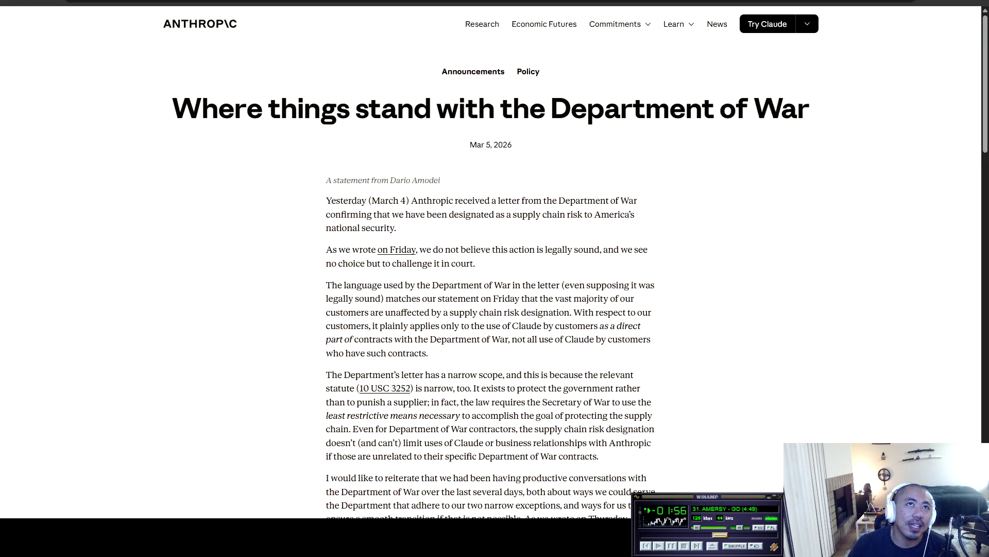
scroll(489, 258, "down", 4)
scroll(490, 258, "up", 4)
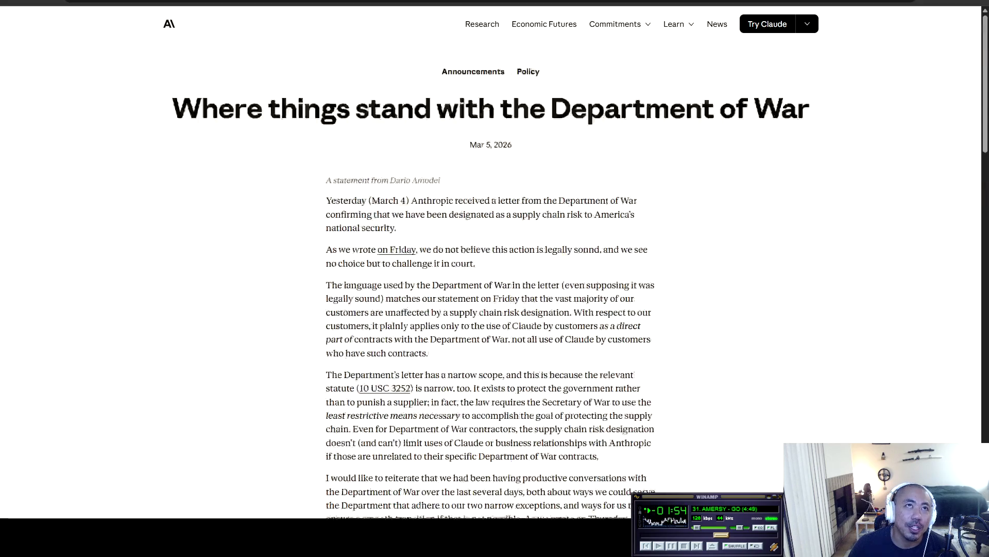
scroll(490, 258, "down", 4)
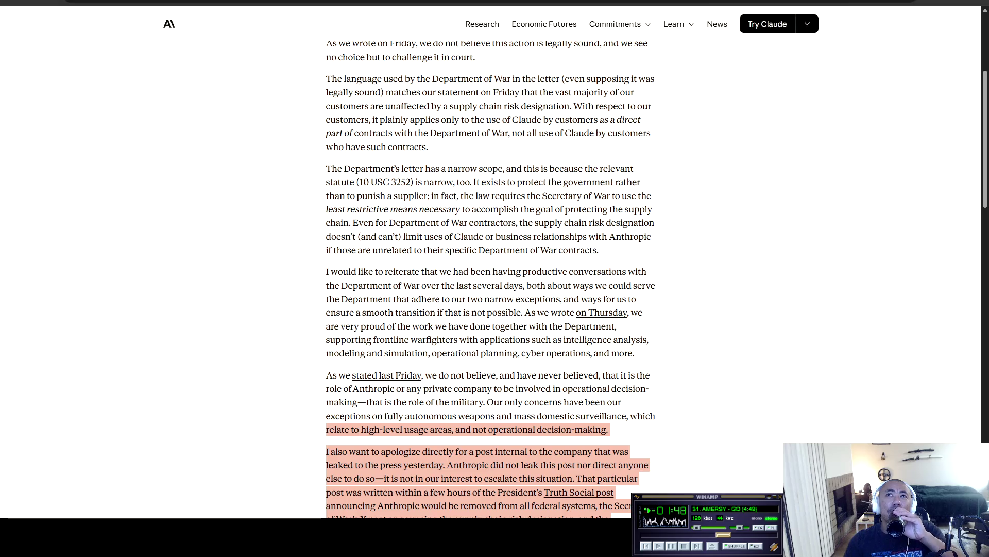
left_click(737, 2)
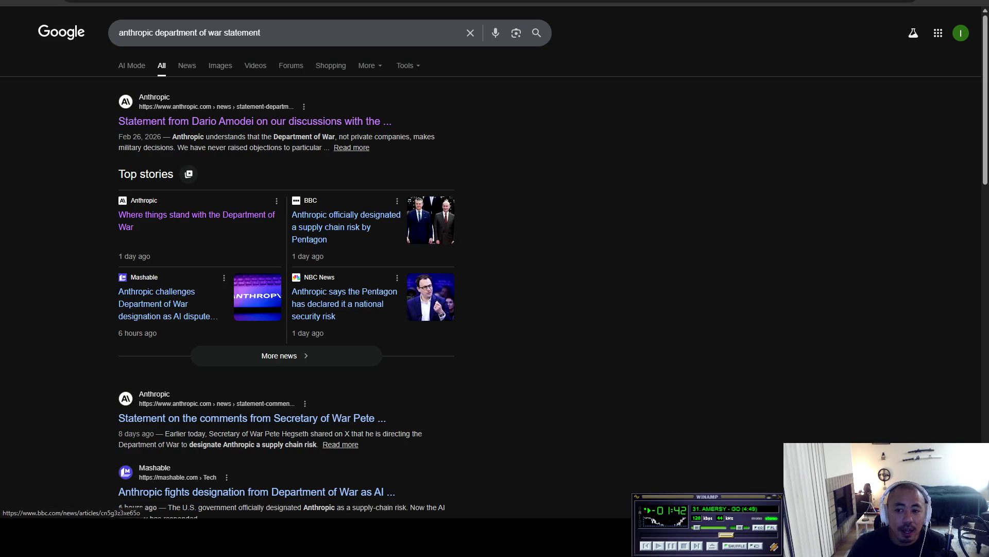
left_click(705, 499)
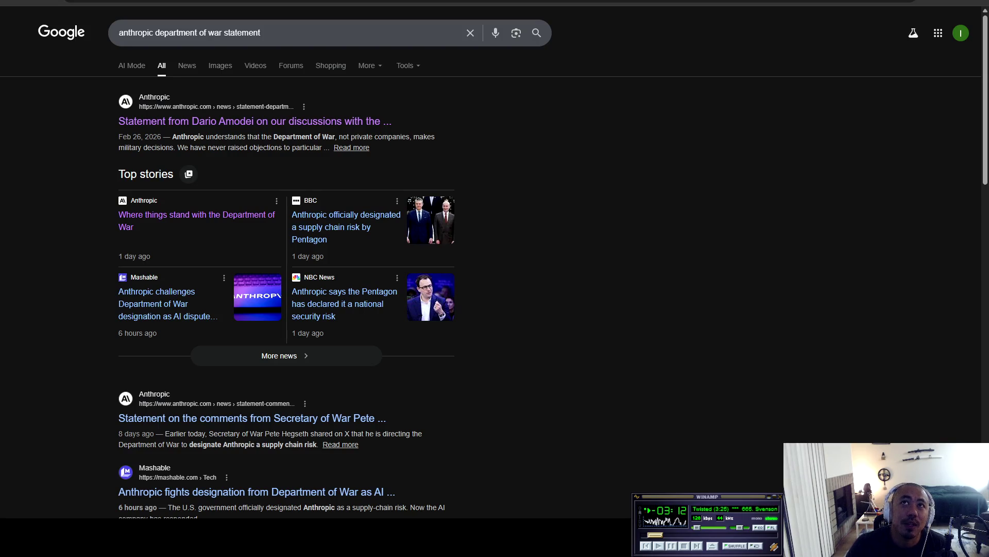
key("ctrl+Tab")
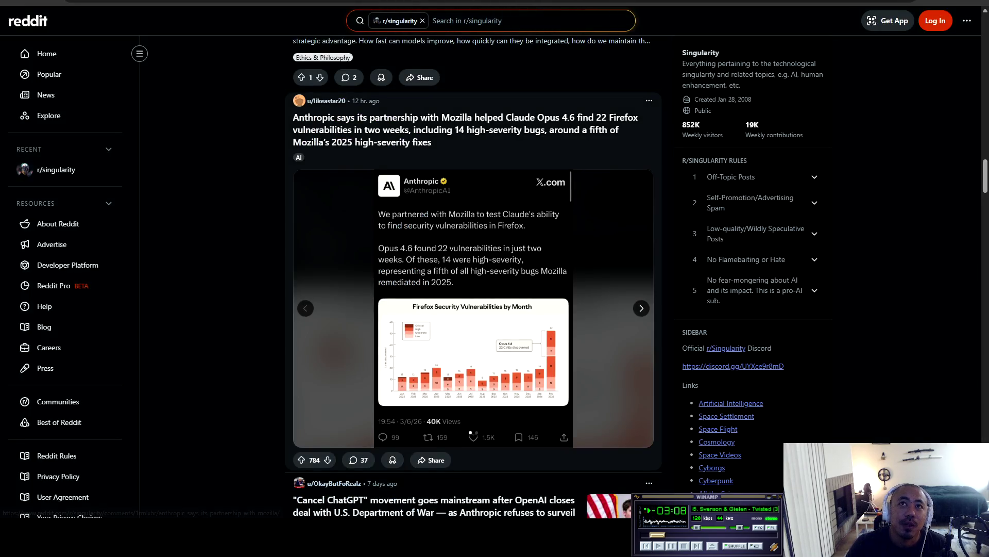
Step: Scroll to the Anthropic–Mozilla post and enlarge its Firefox Security Vulnerabilities by Month chart
scroll(473, 278, "up", 4)
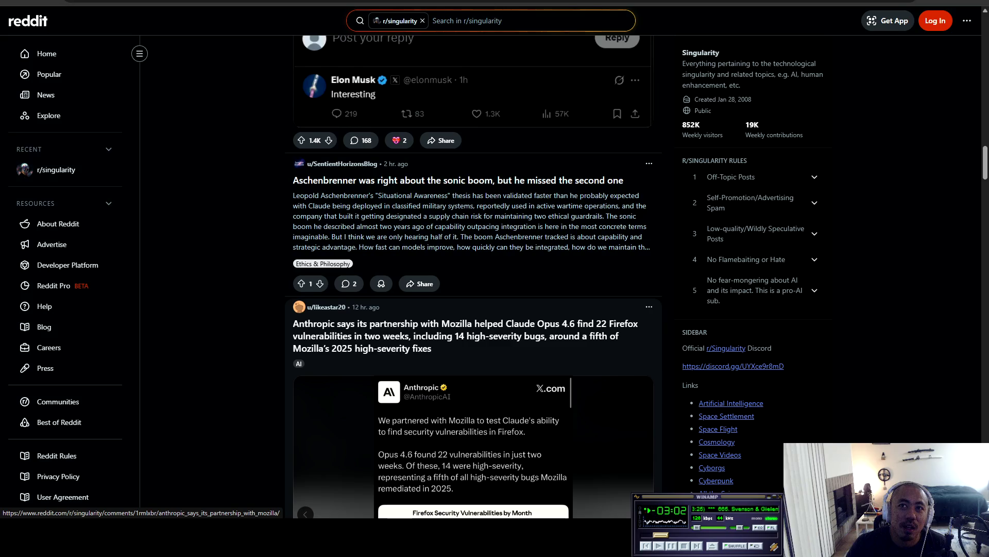
scroll(473, 278, "down", 1)
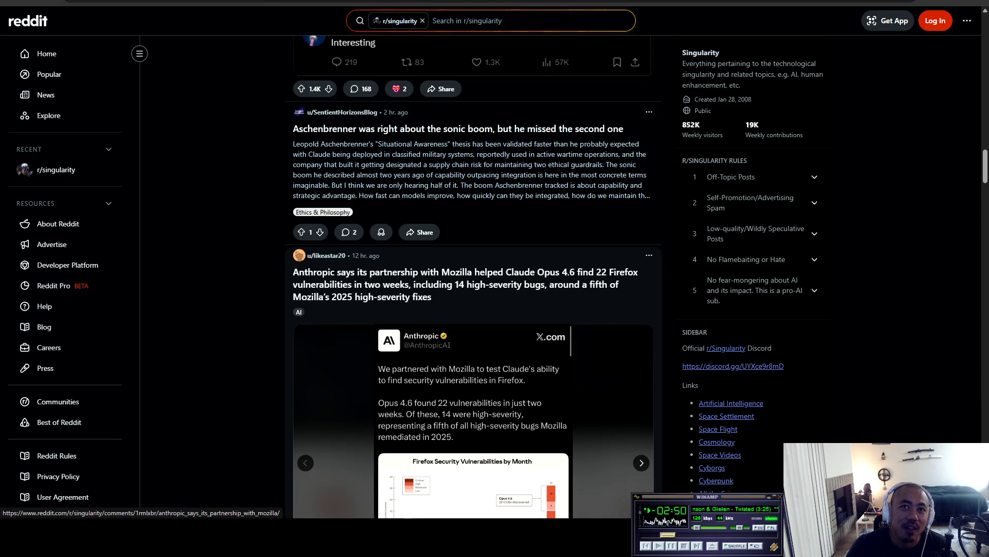
scroll(473, 278, "down", 3)
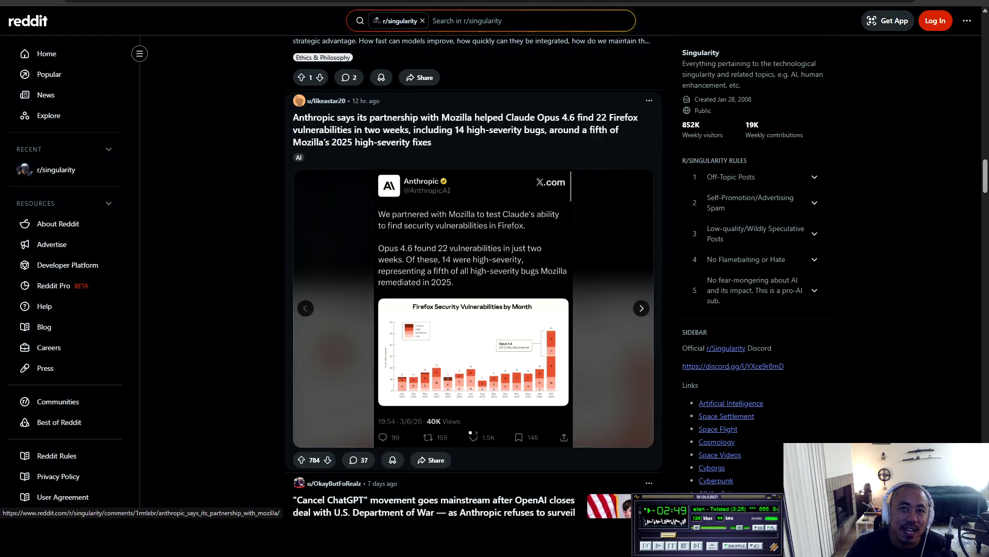
left_click(469, 431)
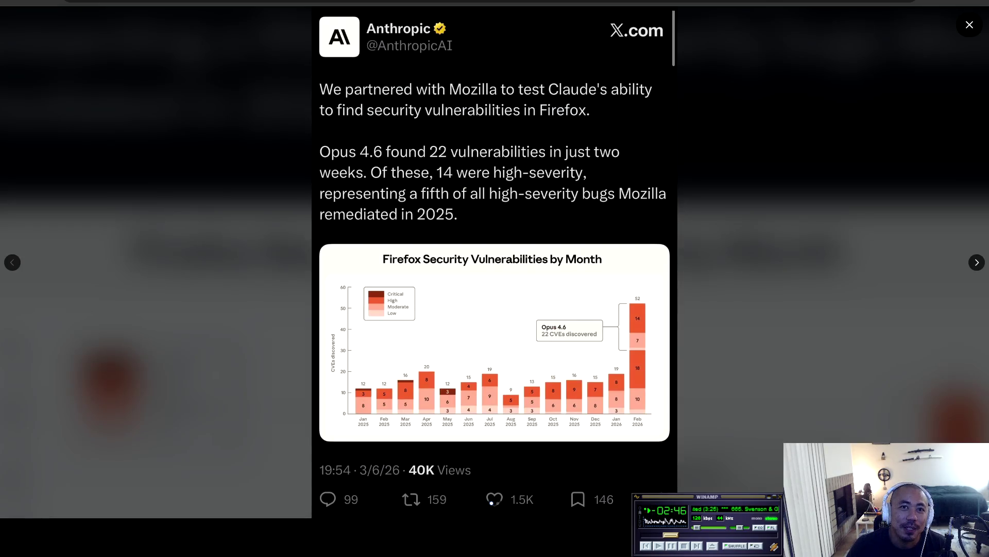
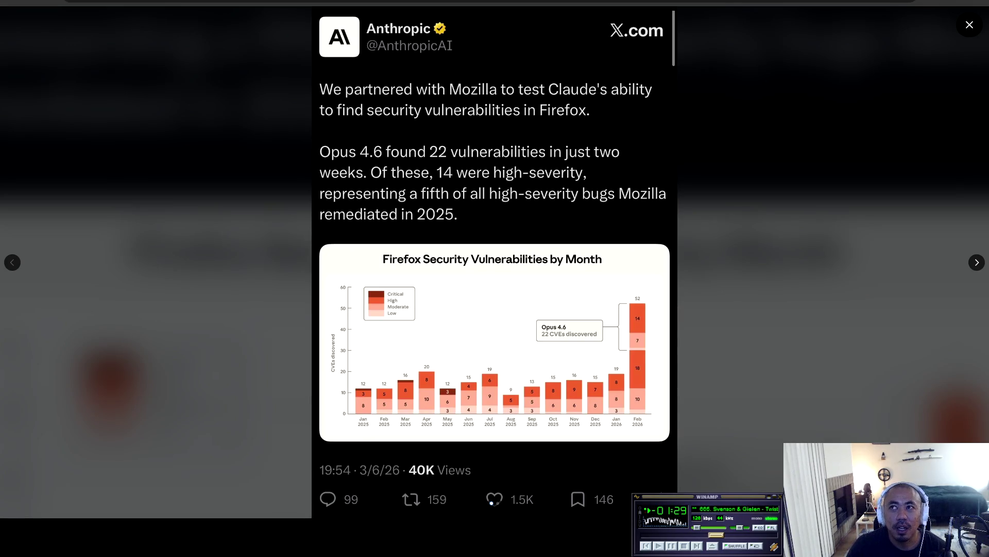
Step: Close the enlarged tweet image and advance the post's gallery to the Firefox vulnerabilities-by-month chart
key("Escape")
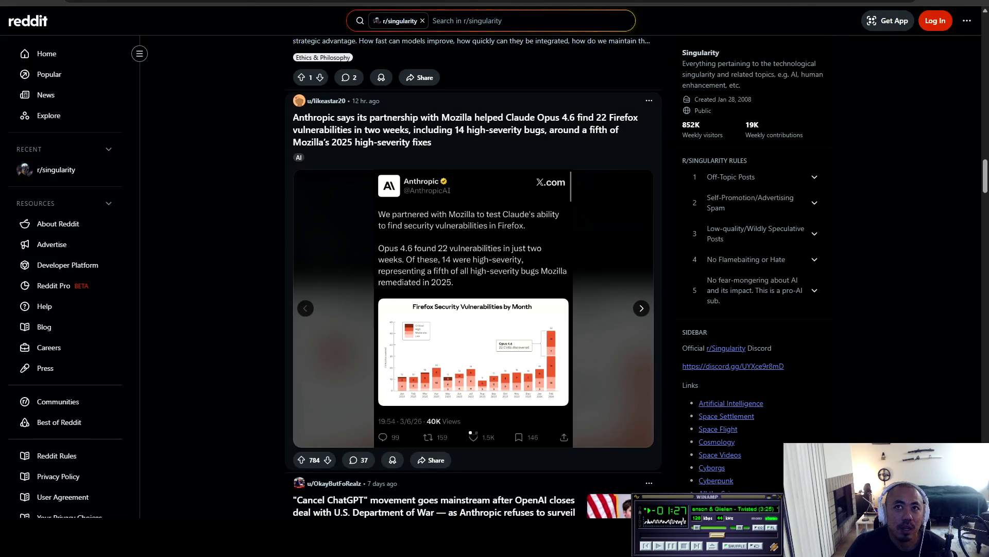
key("Right")
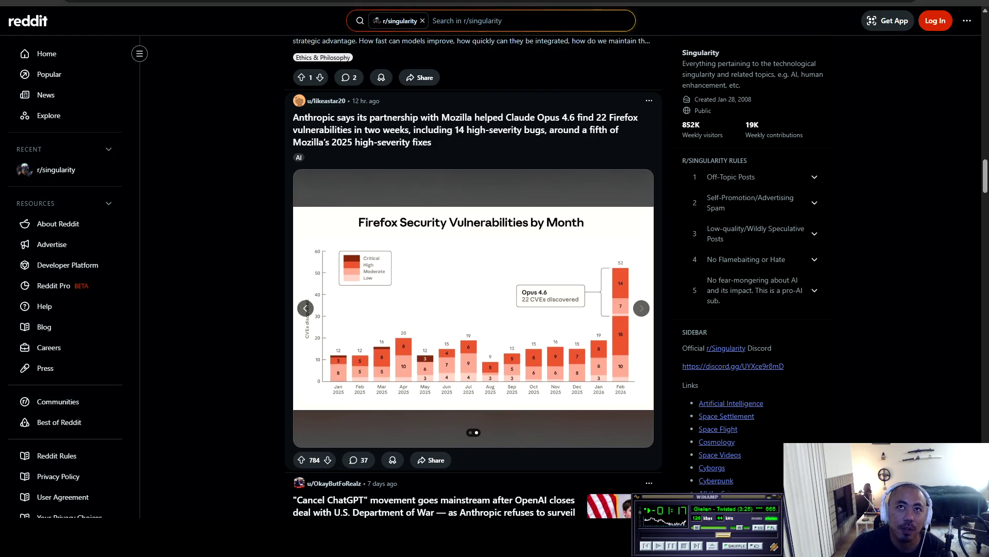
Step: Scroll past the Google/Anthropic and Claude Code posts and open the 'Well, this is funny' post
scroll(473, 265, "down", 6)
scroll(473, 265, "up", 2)
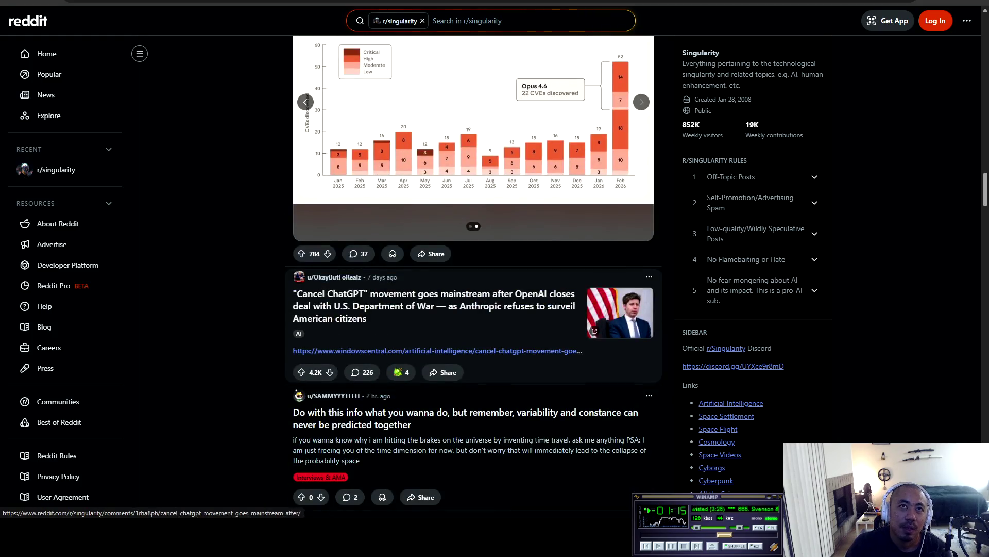
scroll(473, 309, "up", 6)
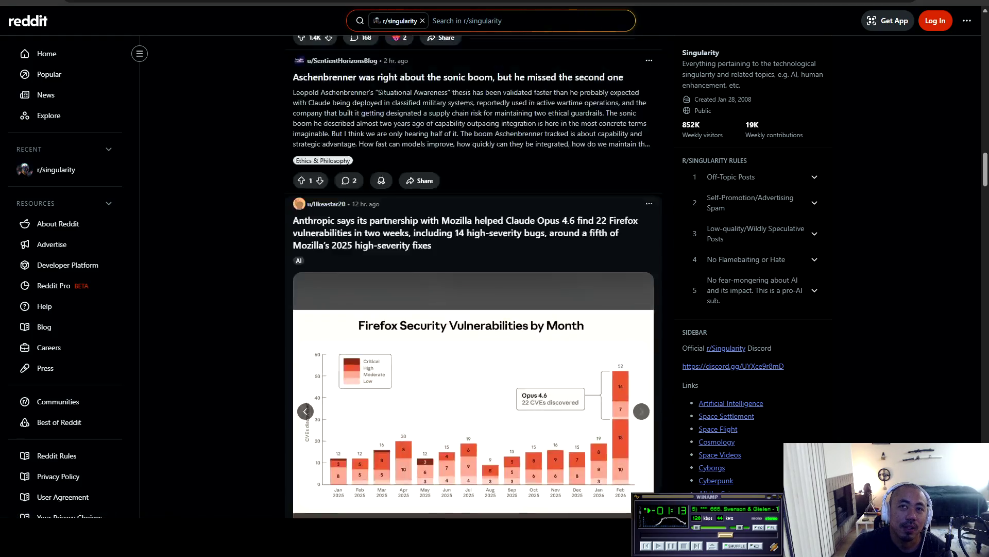
scroll(473, 278, "up", 7)
scroll(473, 278, "up", 20)
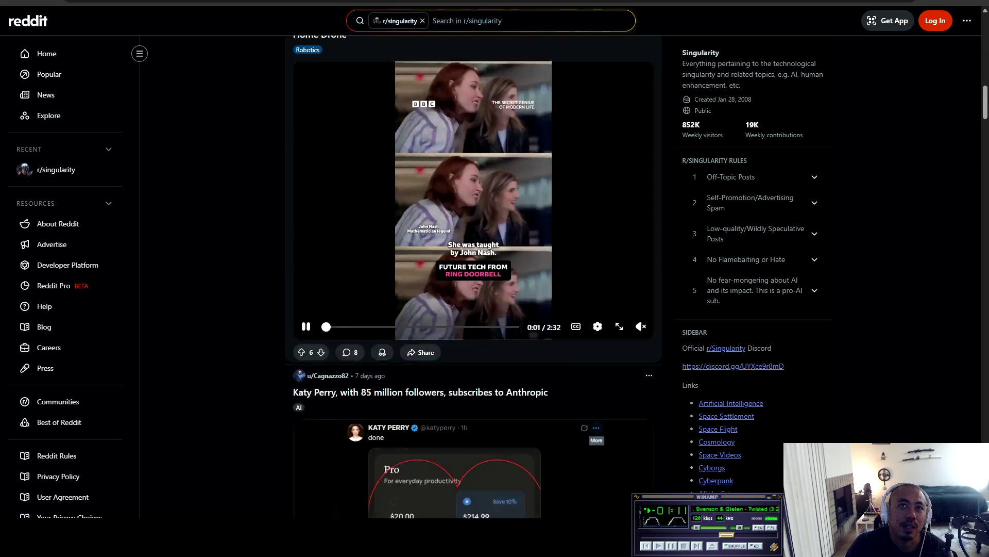
scroll(473, 278, "down", 12)
scroll(473, 279, "down", 10)
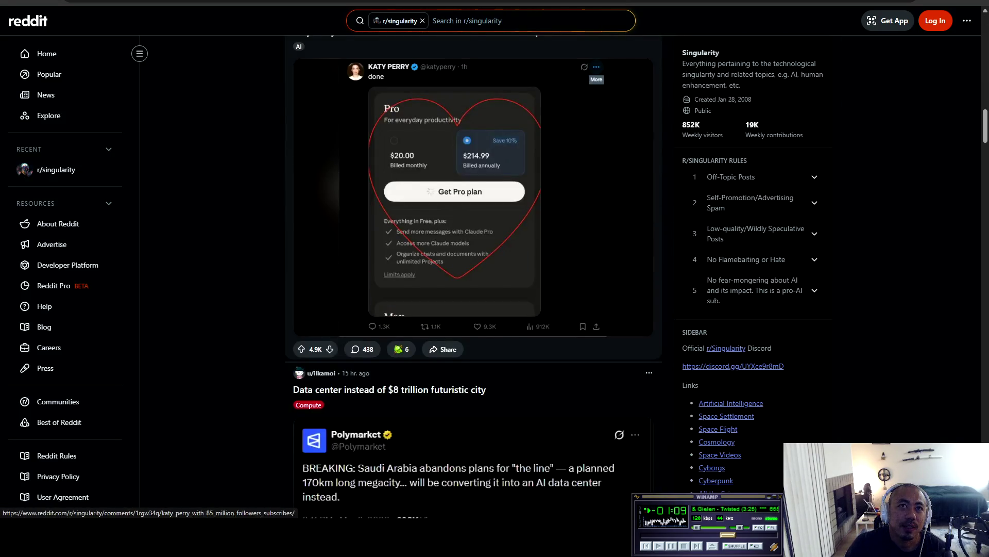
scroll(473, 279, "up", 5)
scroll(473, 278, "down", 18)
scroll(473, 279, "down", 10)
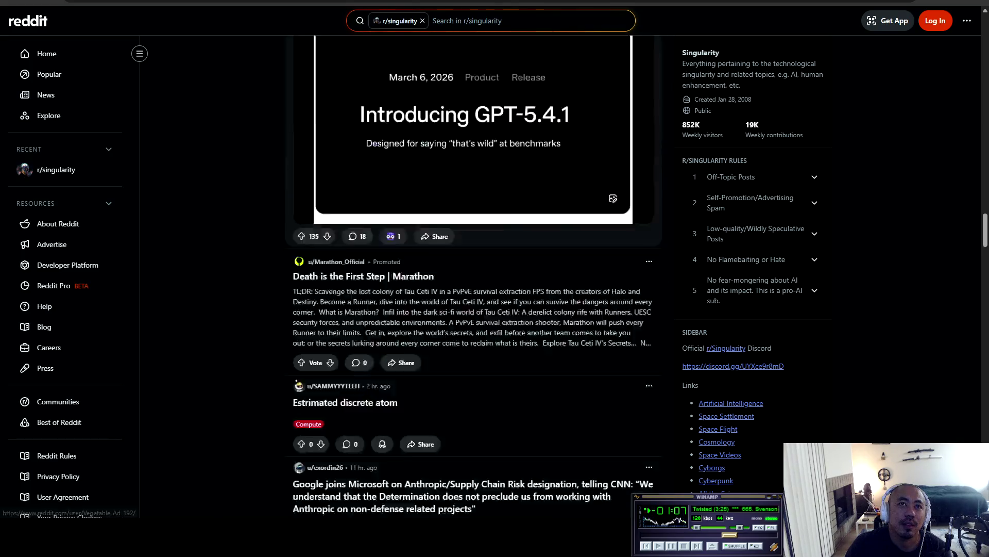
scroll(473, 278, "down", 2)
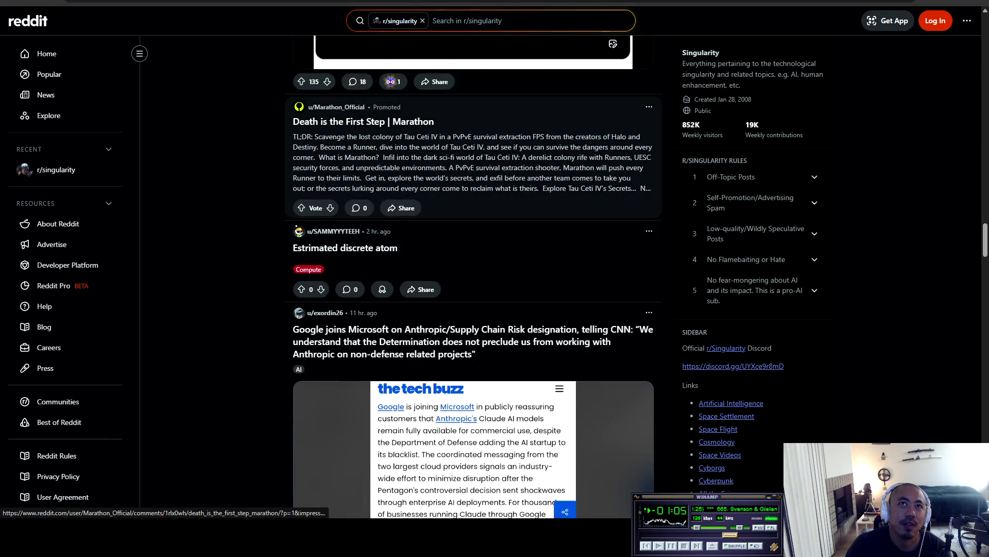
scroll(473, 278, "down", 2)
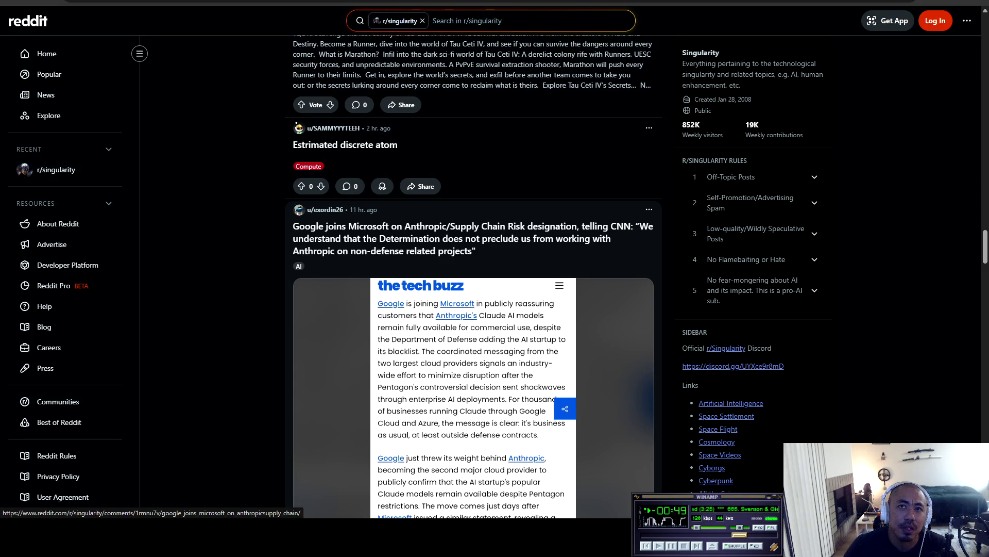
scroll(473, 278, "down", 8)
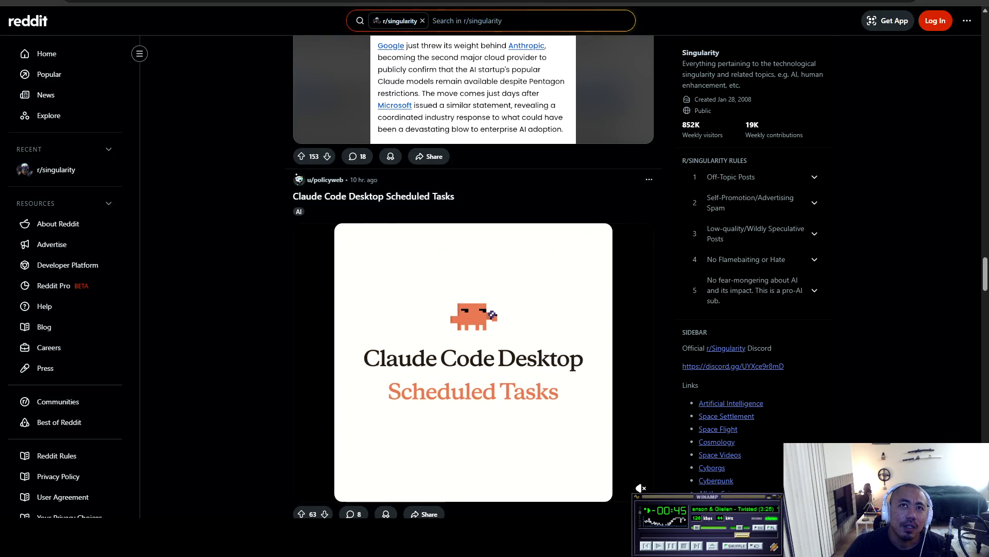
scroll(436, 366, "down", 13)
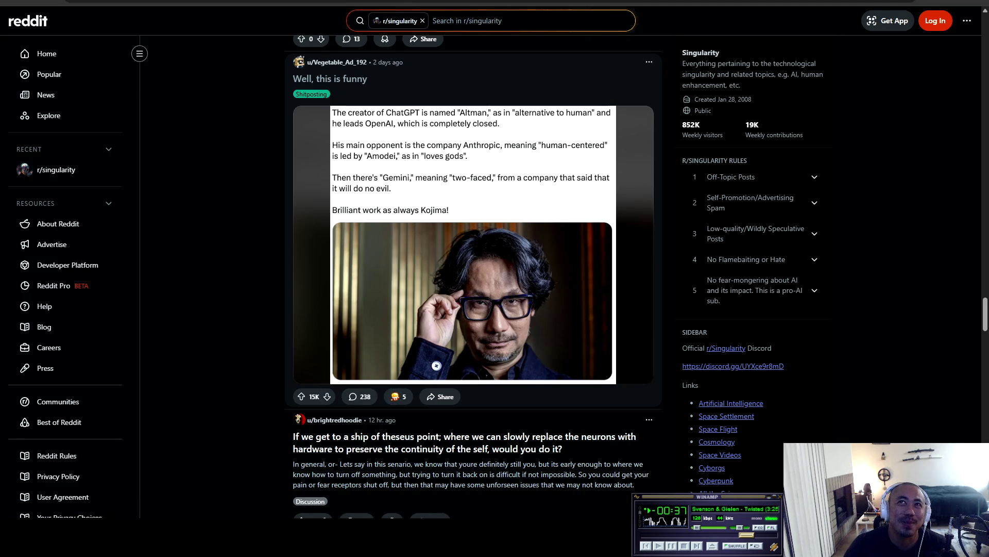
left_click(436, 365)
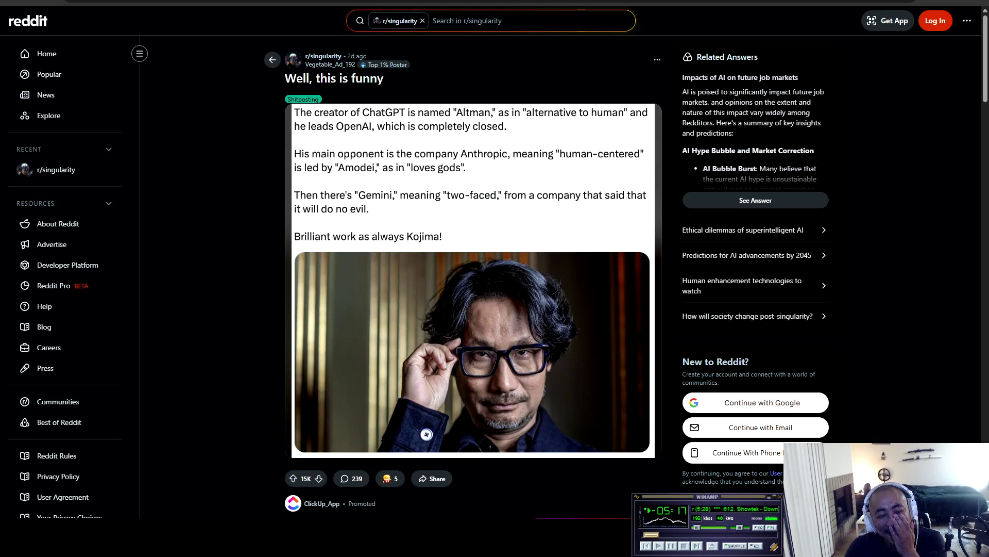
Step: Scroll down to the post's 239 comments, starting with the top reply 'Die Hardman.'
scroll(320, 330, "down", 3)
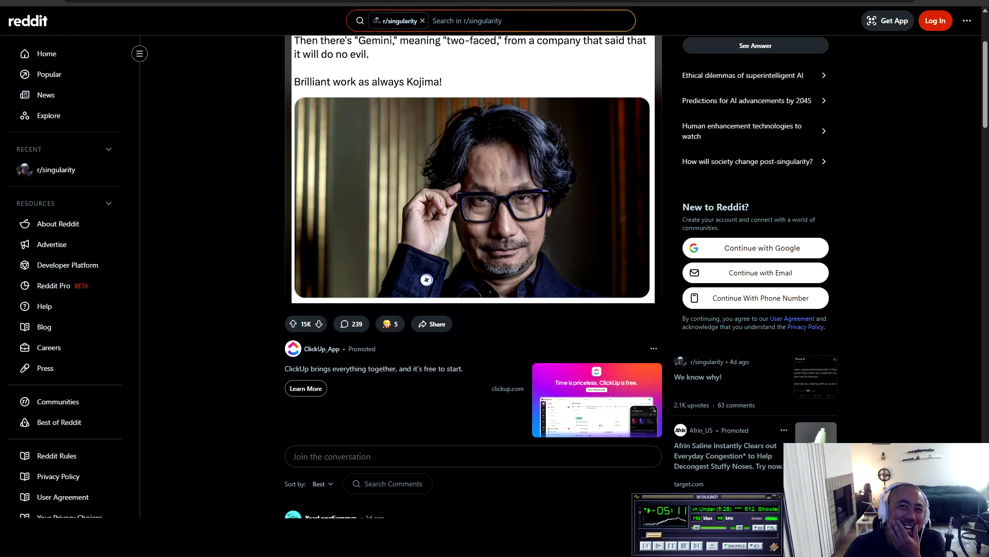
scroll(473, 251, "up", 3)
scroll(474, 279, "down", 3)
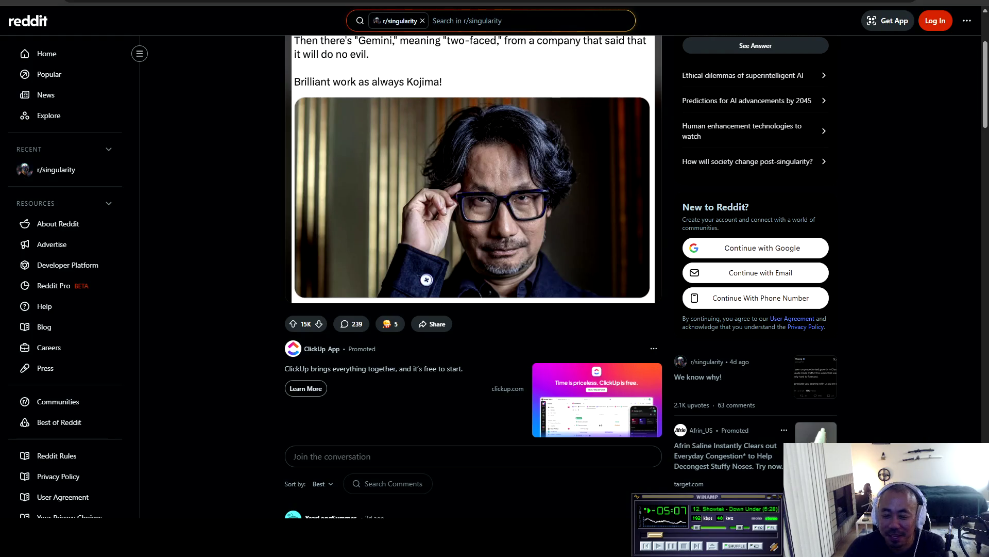
scroll(474, 278, "down", 6)
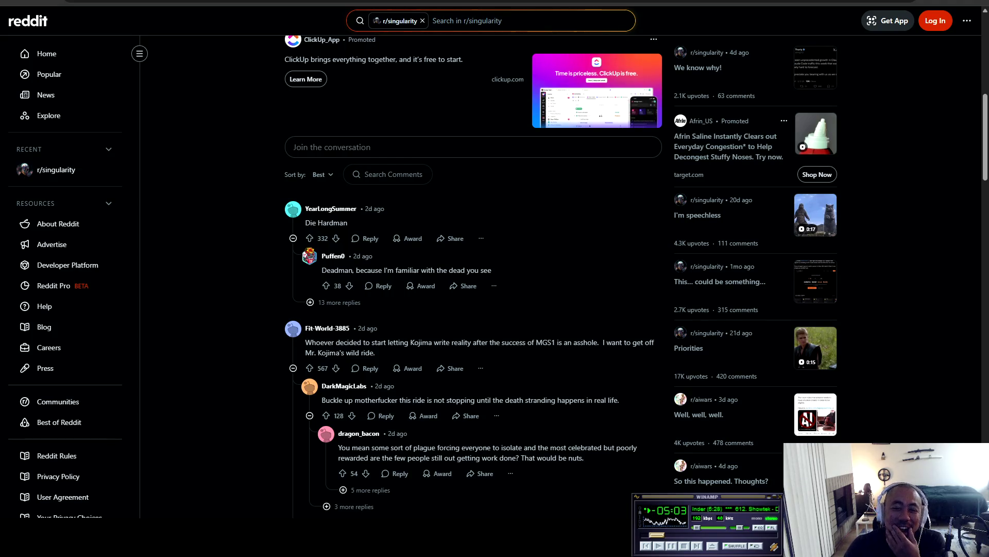
Step: Read down through the comment threads, then go back to the r/singularity feed
scroll(473, 279, "up", 4)
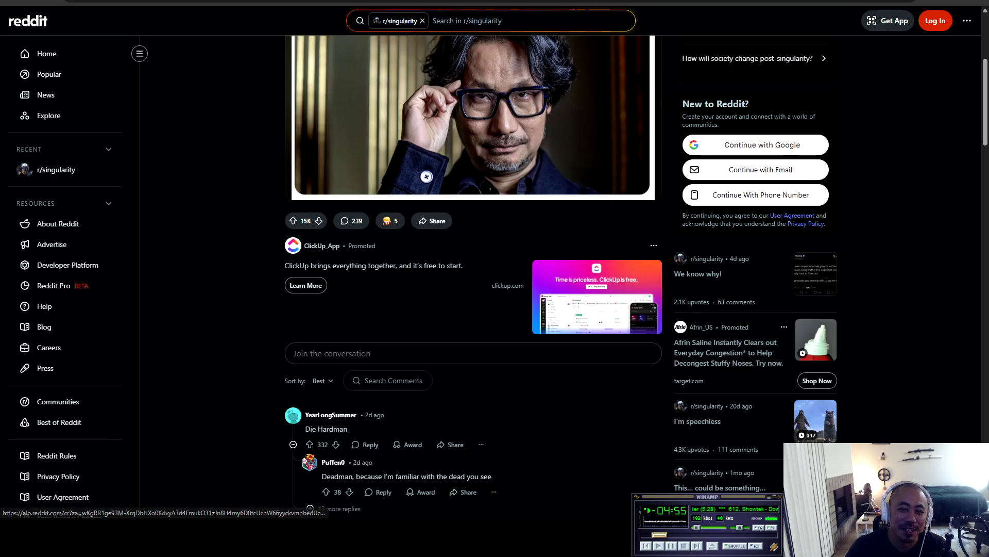
scroll(459, 309, "down", 10)
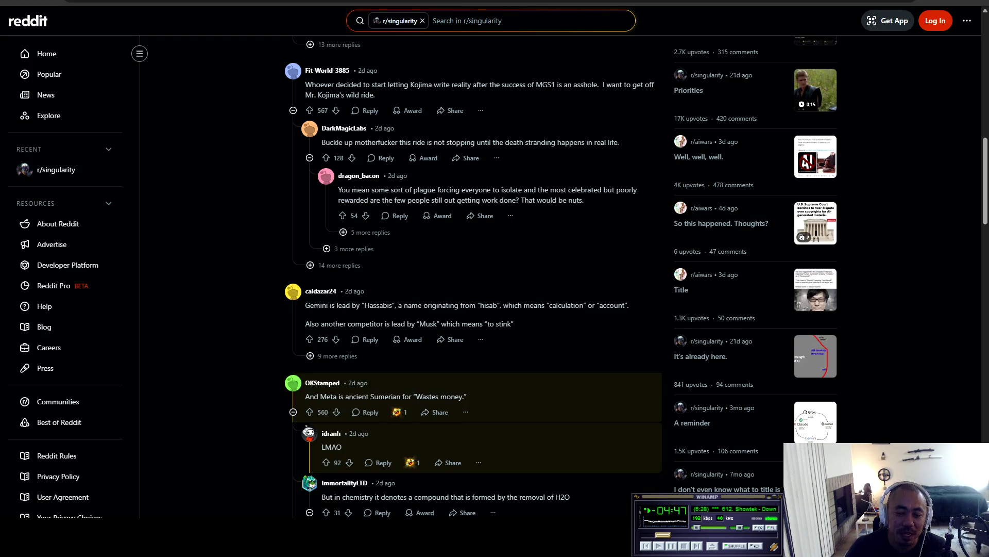
scroll(473, 278, "down", 3)
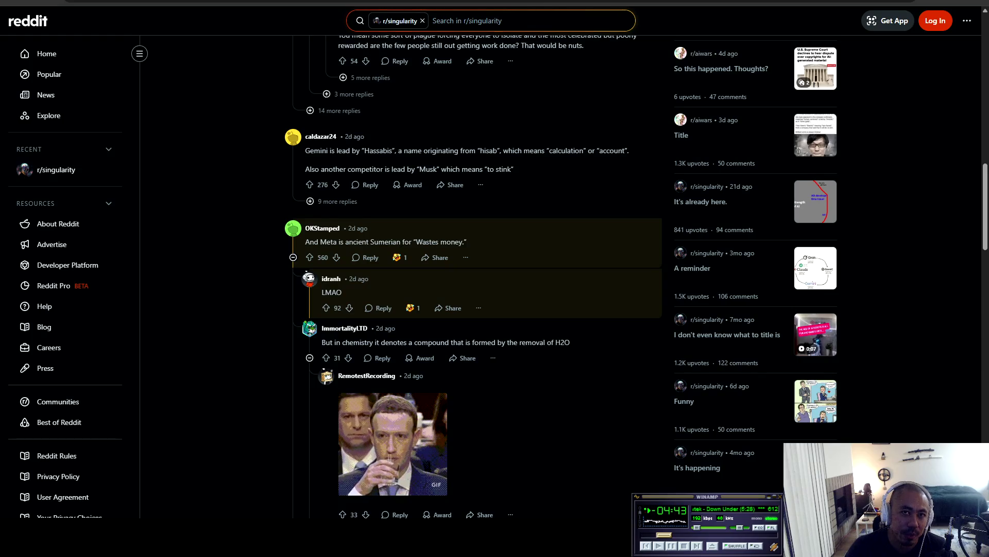
scroll(473, 278, "down", 6)
scroll(473, 278, "down", 6)
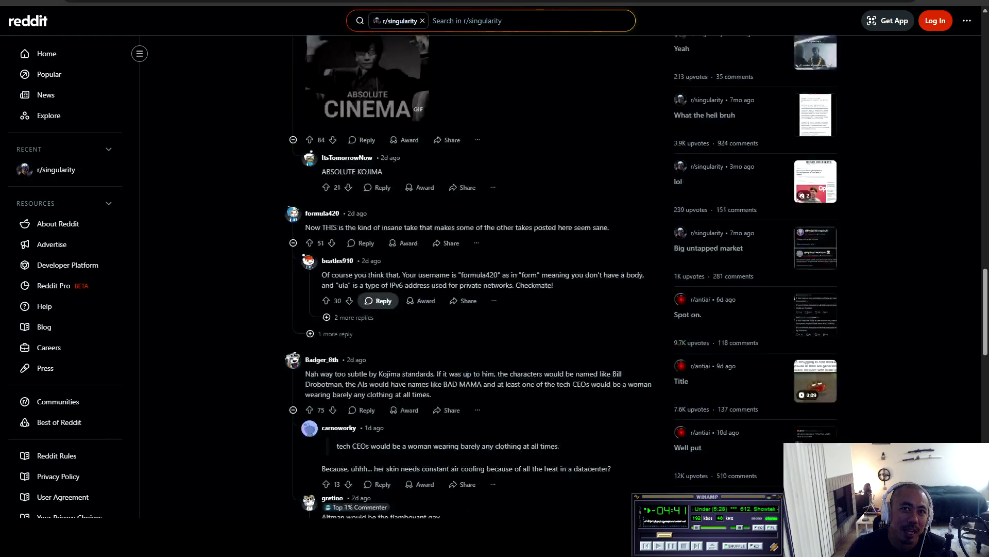
scroll(473, 278, "down", 8)
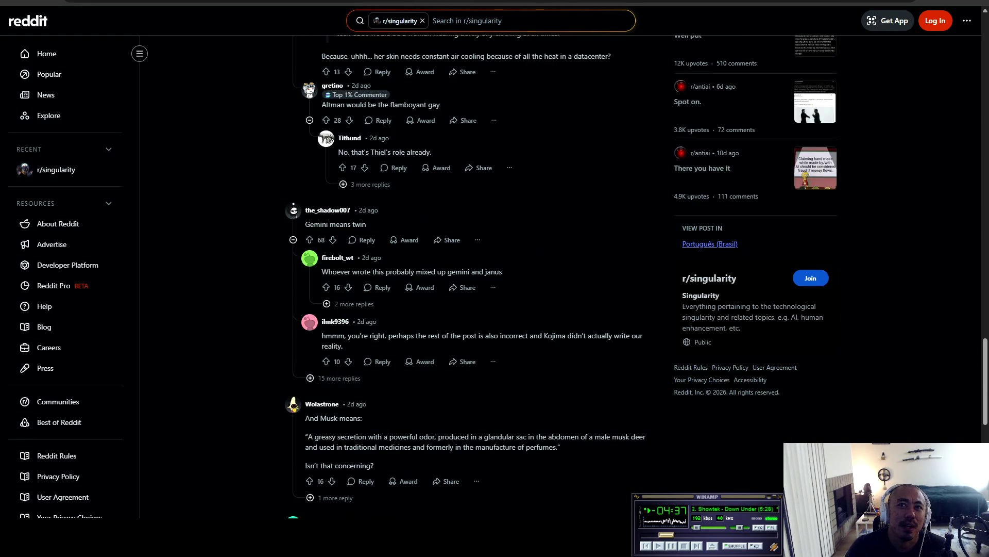
scroll(473, 278, "down", 4)
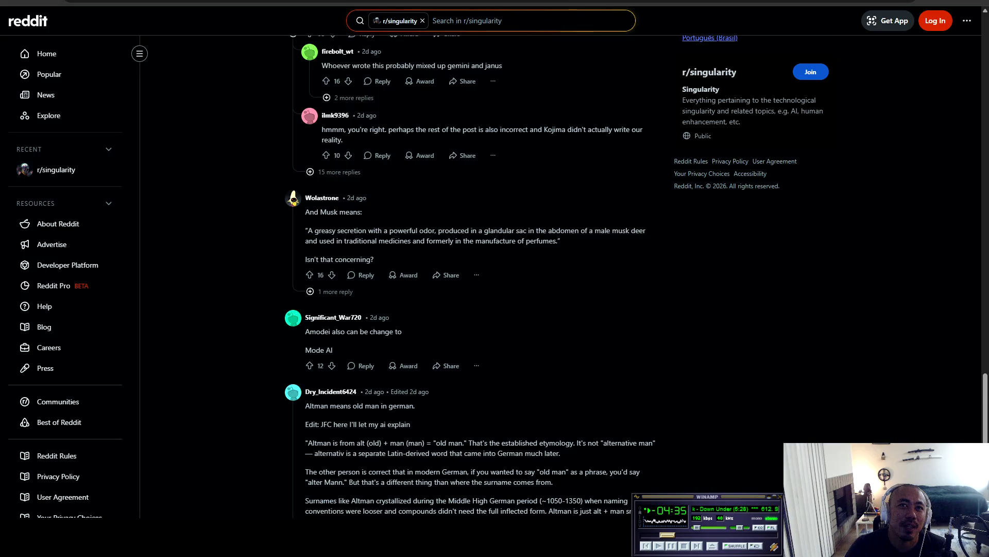
scroll(477, 384, "down", 7)
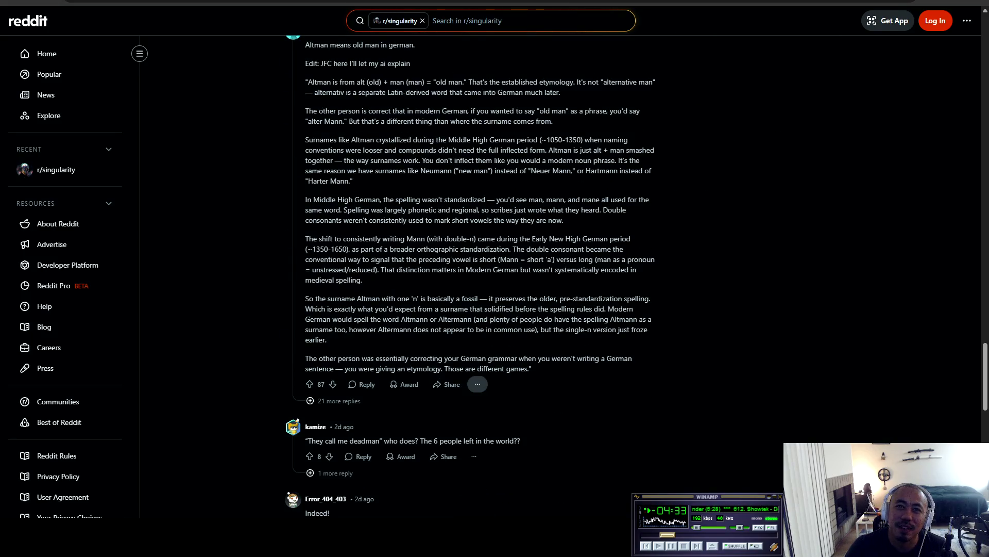
scroll(477, 384, "down", 4)
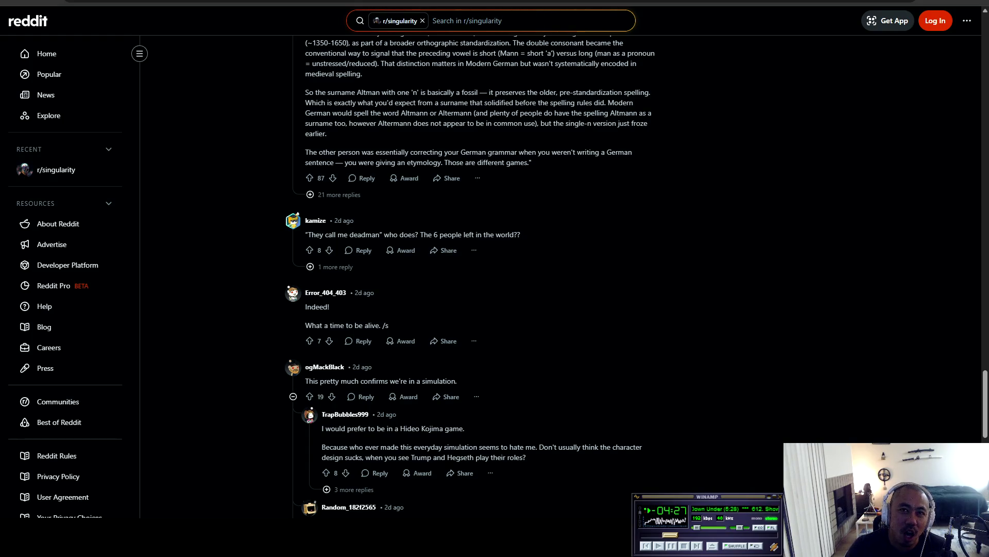
scroll(477, 384, "down", 7)
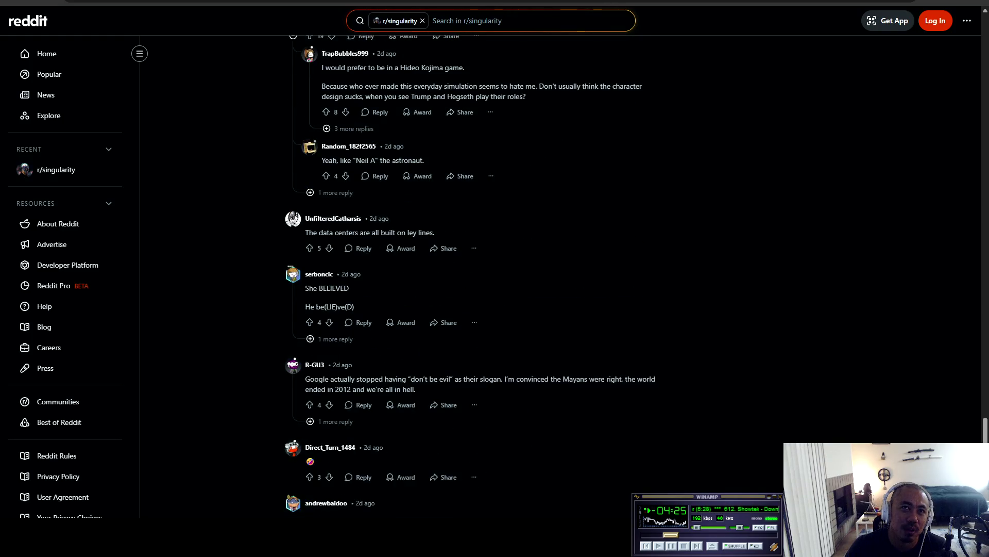
key("alt+Left")
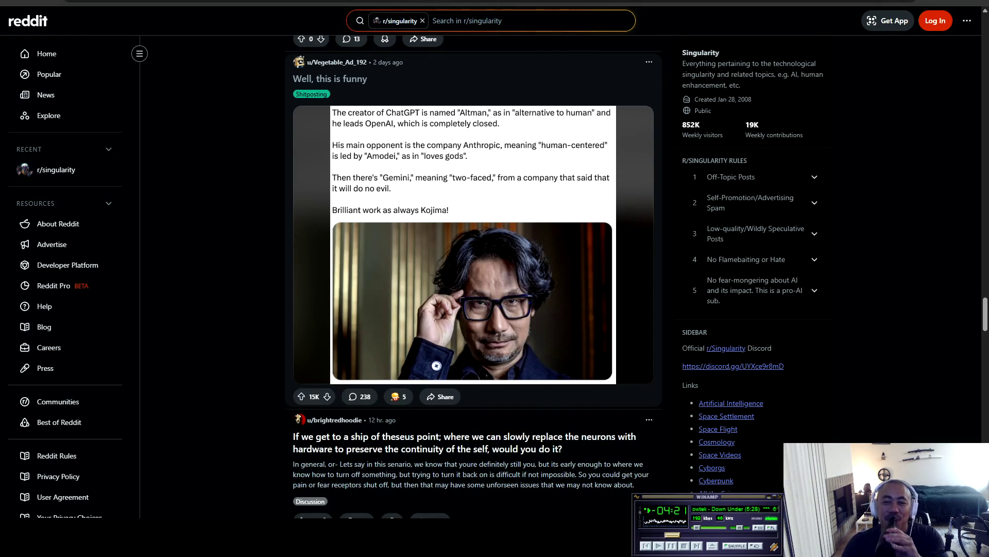
Step: Scroll down the feed and open the Reuters post on Iran destroying Amazon data centers
scroll(474, 279, "down", 3)
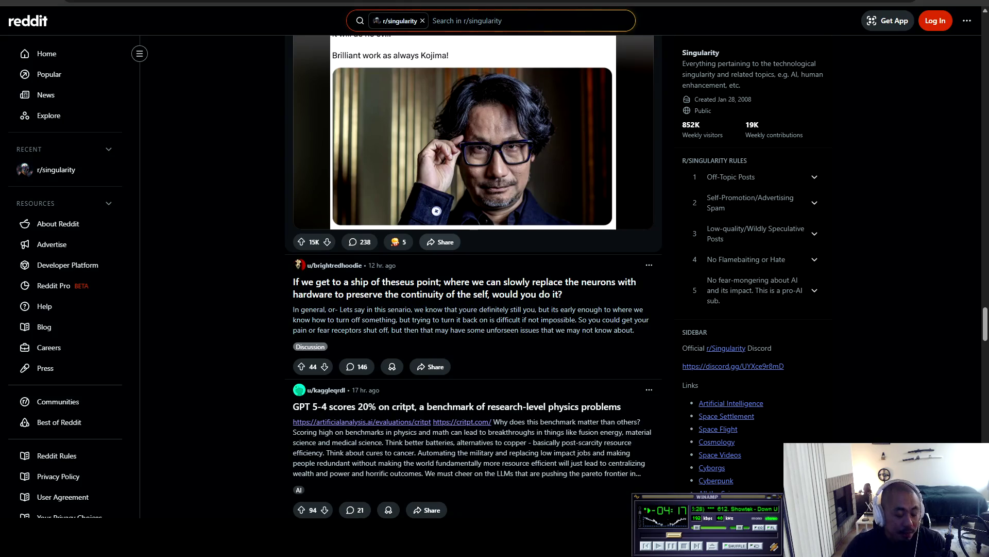
scroll(436, 211, "down", 5)
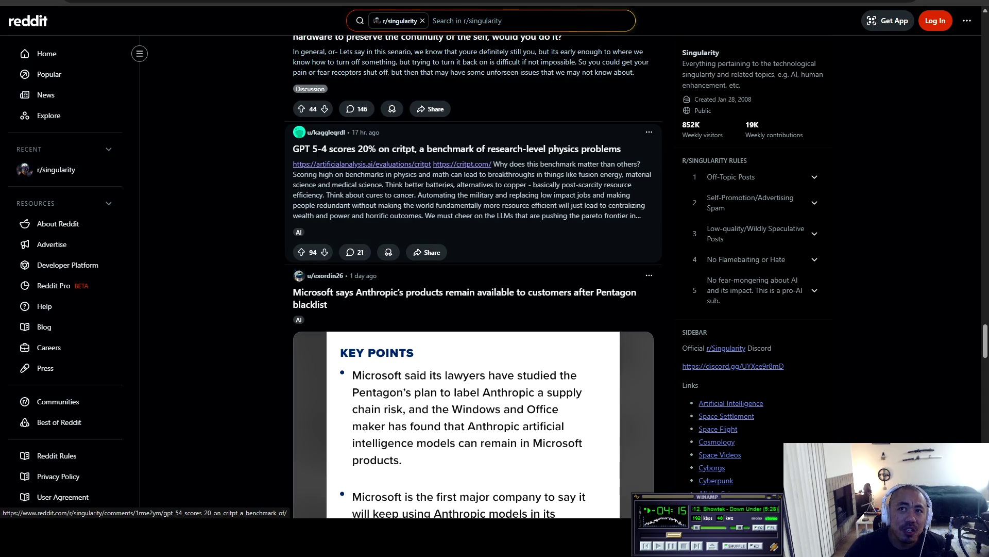
scroll(436, 211, "down", 5)
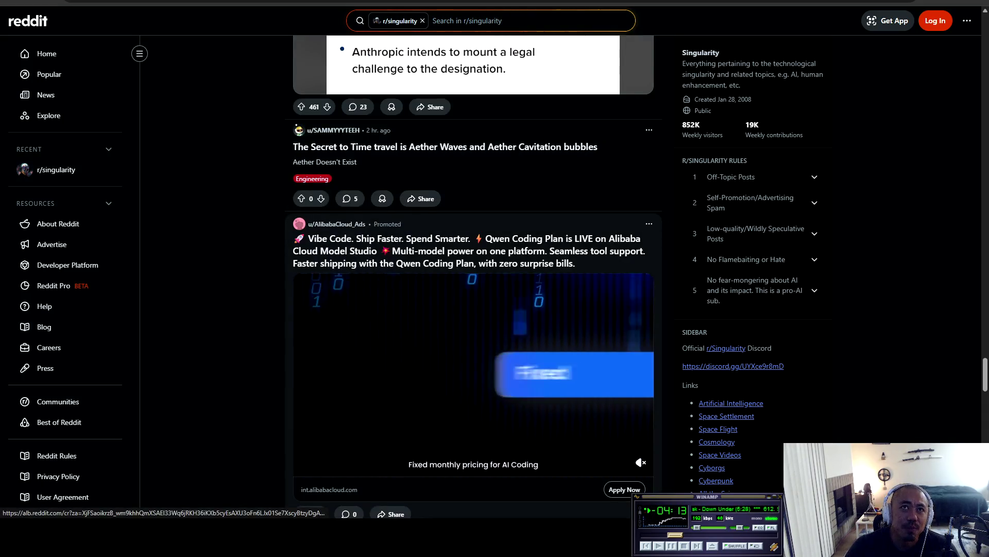
scroll(474, 360, "down", 7)
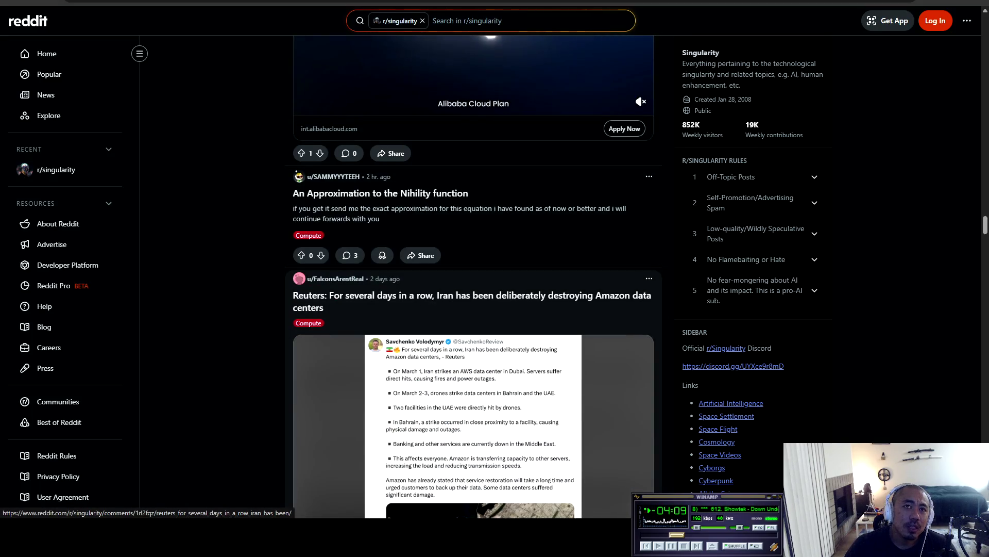
scroll(473, 361, "down", 4)
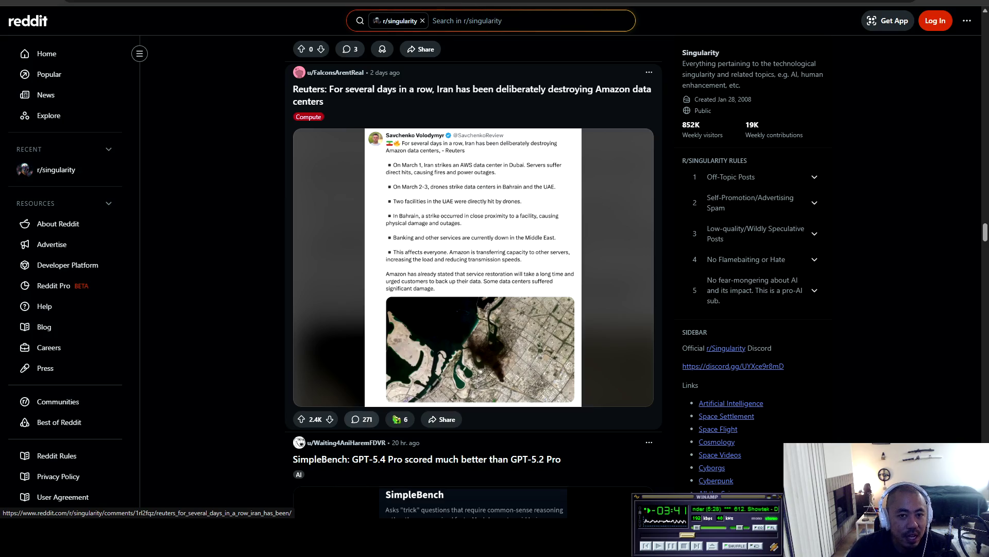
left_click(362, 419)
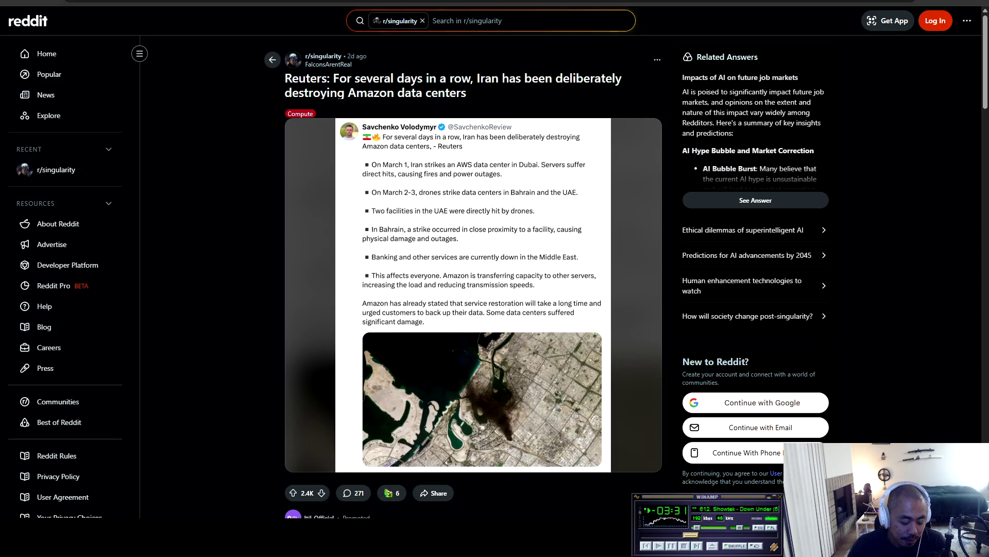
key("ctrl+t")
Step: Google '2017 iran chatgpt' and open The Hacker News article on OpenAI blocking an Iranian operation
type("2017 iran chatgpt")
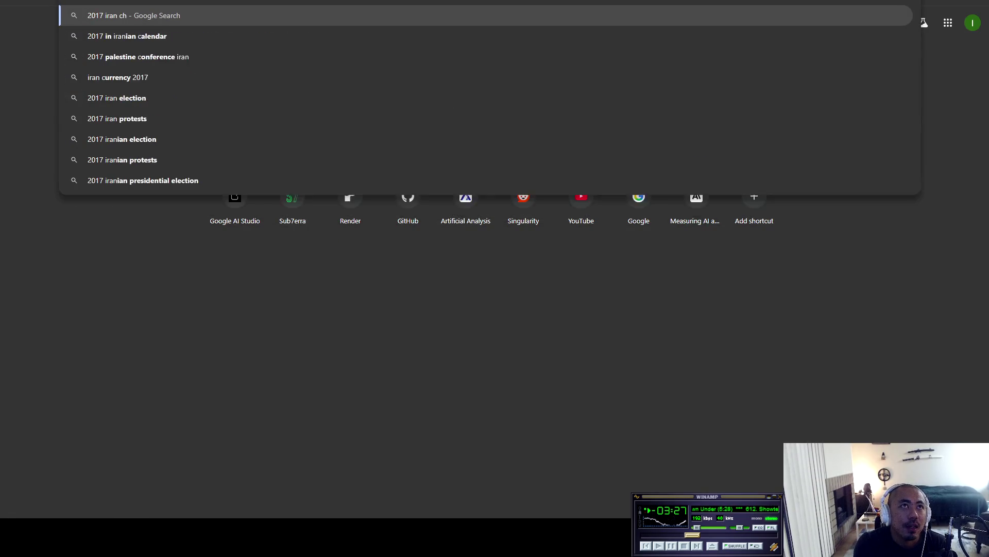
key("Return")
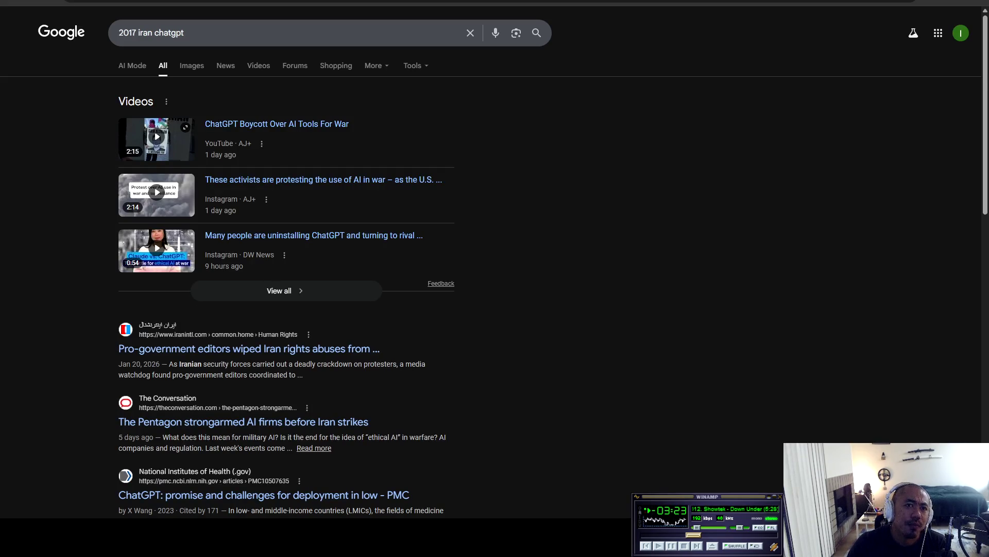
scroll(283, 278, "down", 7)
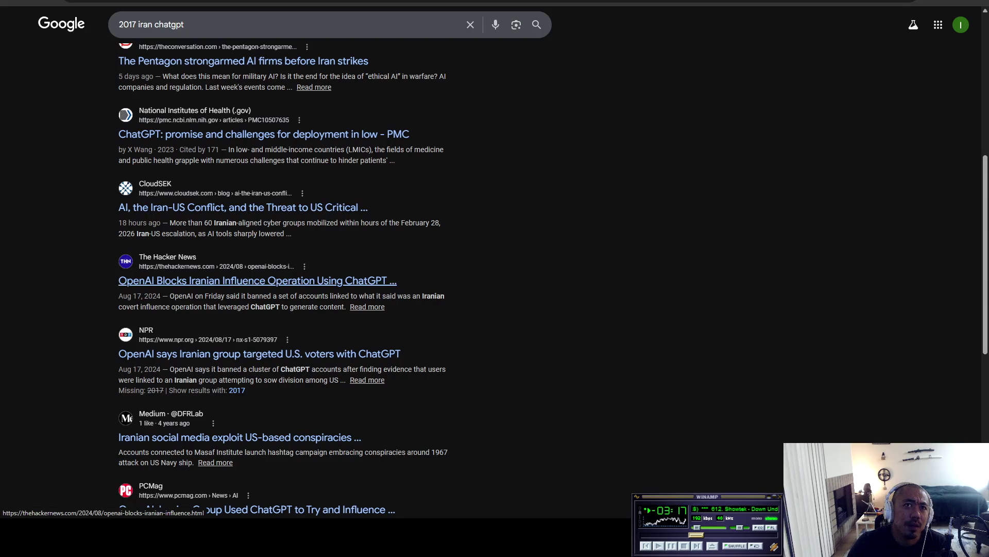
scroll(257, 280, "down", 1)
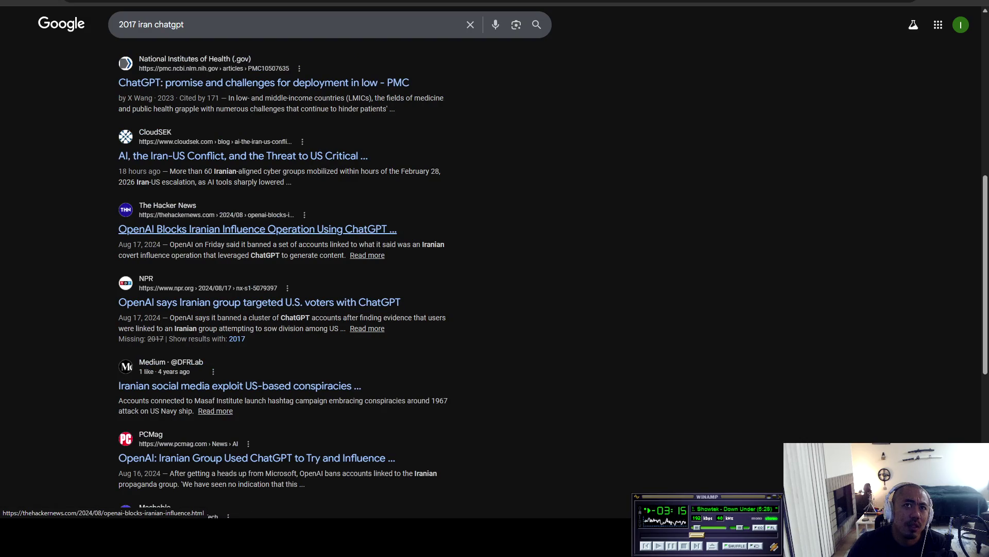
middle_click(258, 229)
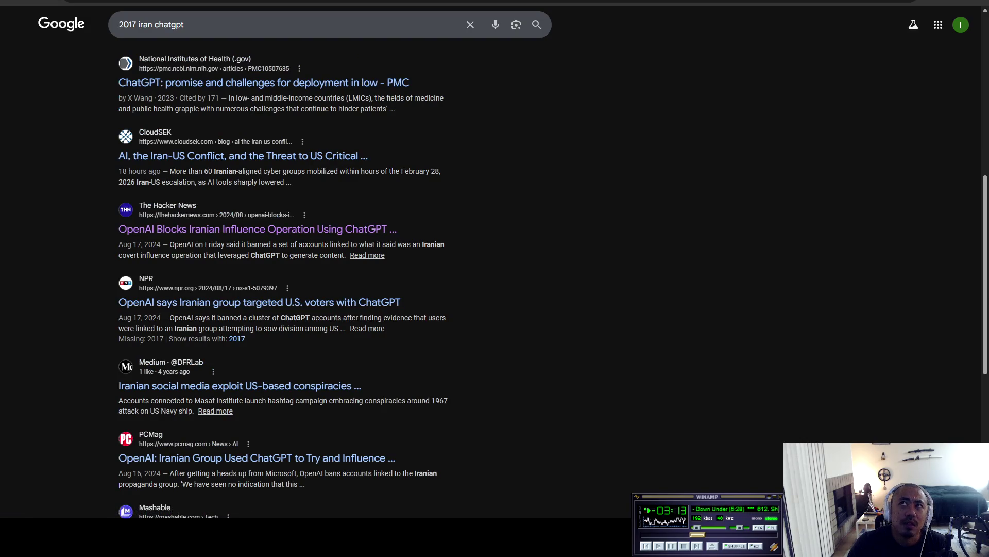
key("ctrl+Tab")
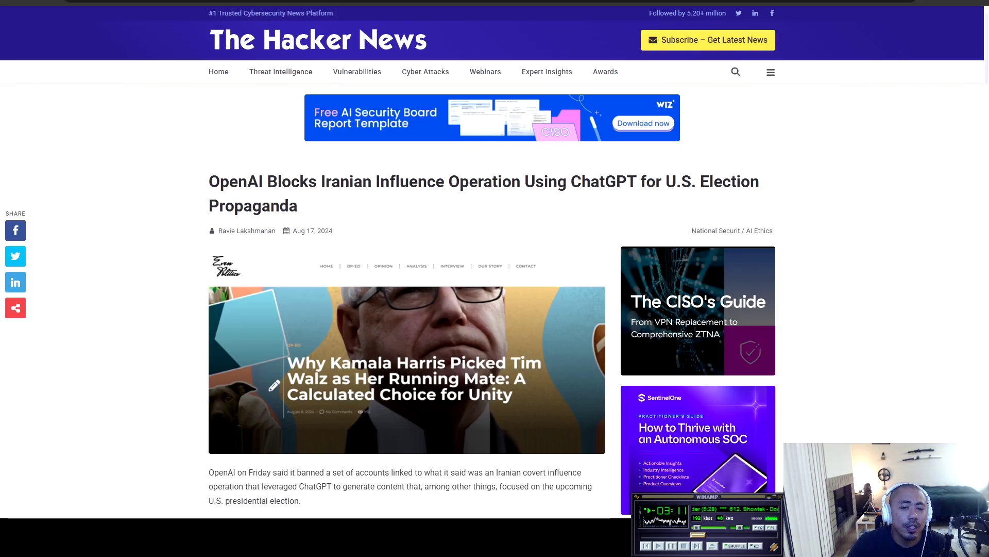
Step: Read the Hacker News article on Storm-2035's fake news sites, then go back to the search results
scroll(407, 309, "down", 5)
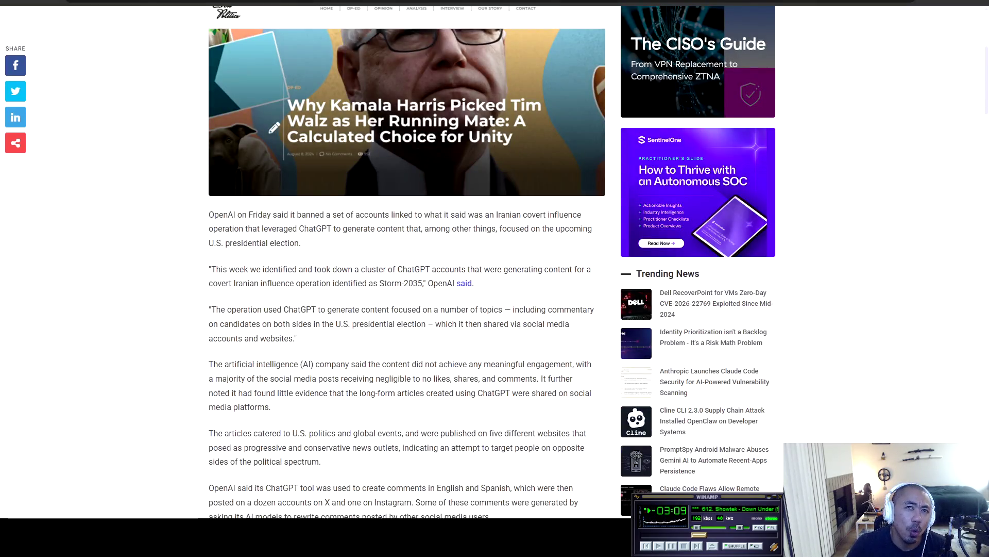
scroll(408, 309, "down", 2)
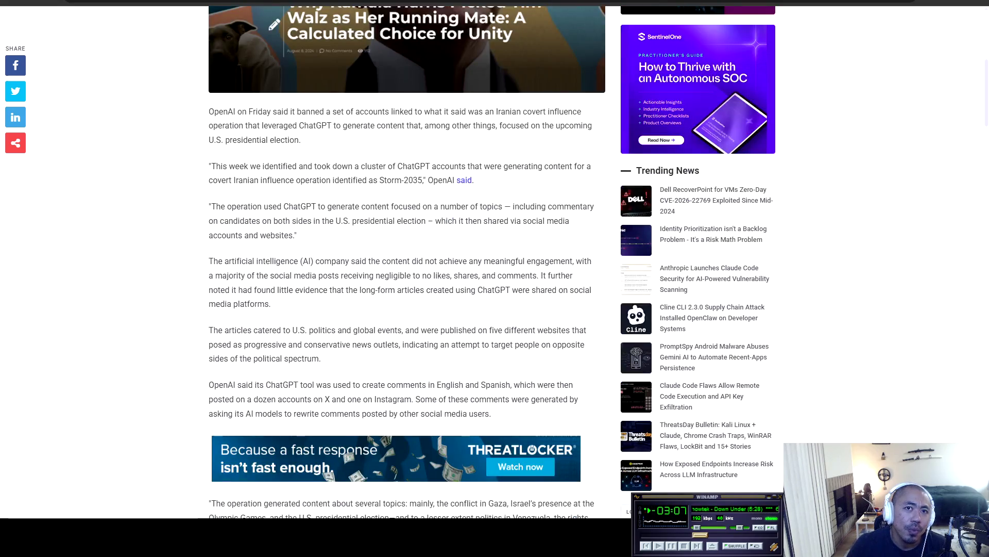
scroll(407, 257, "down", 4)
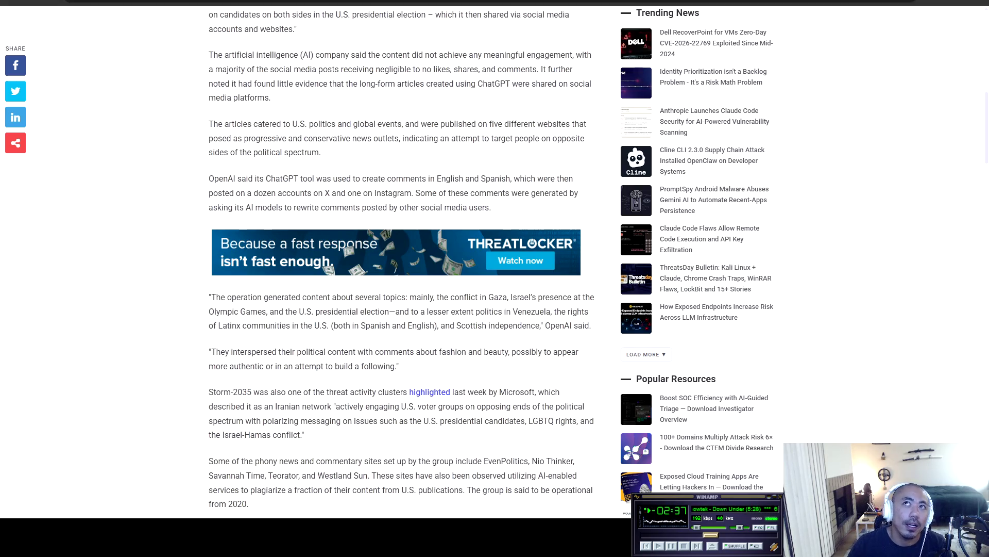
key("alt+Left")
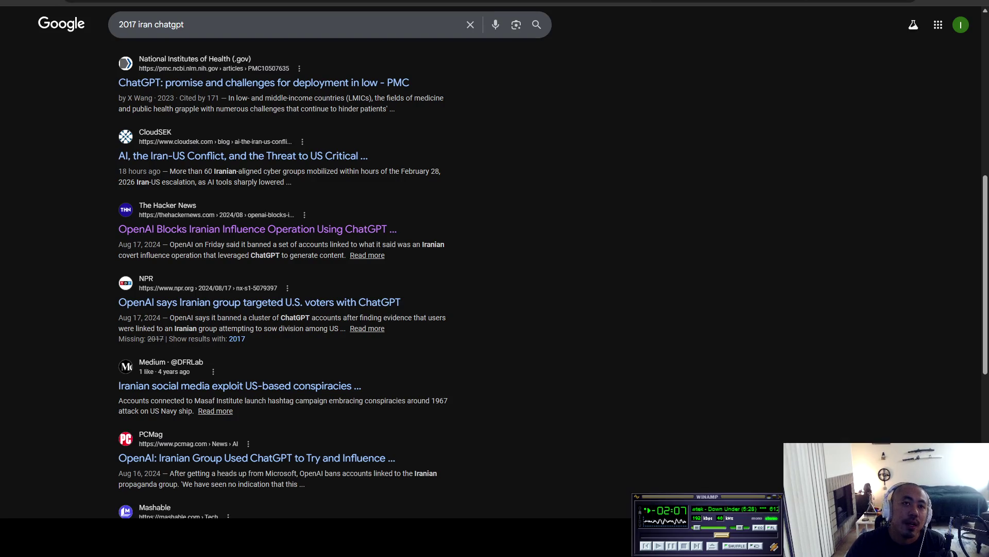
scroll(494, 283, "down", 3)
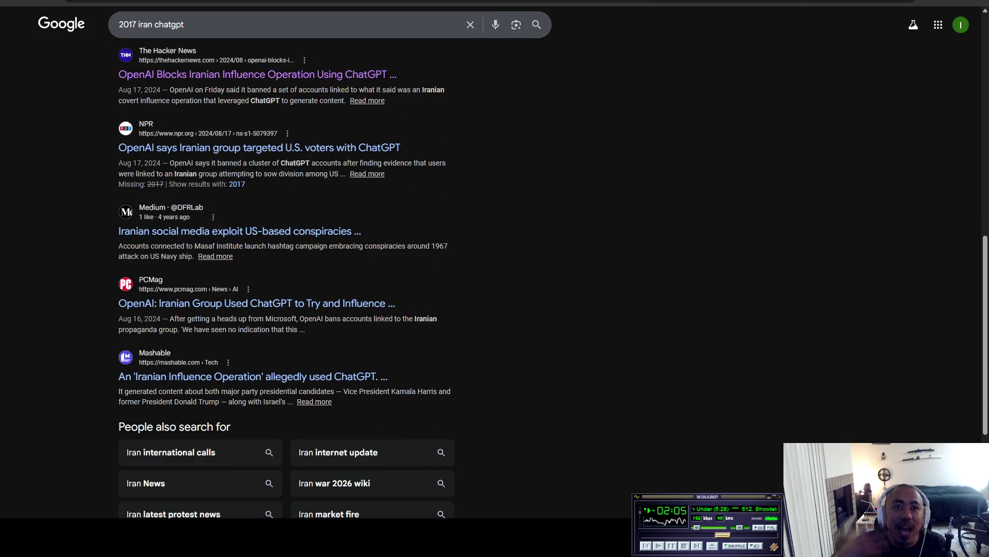
scroll(494, 283, "down", 3)
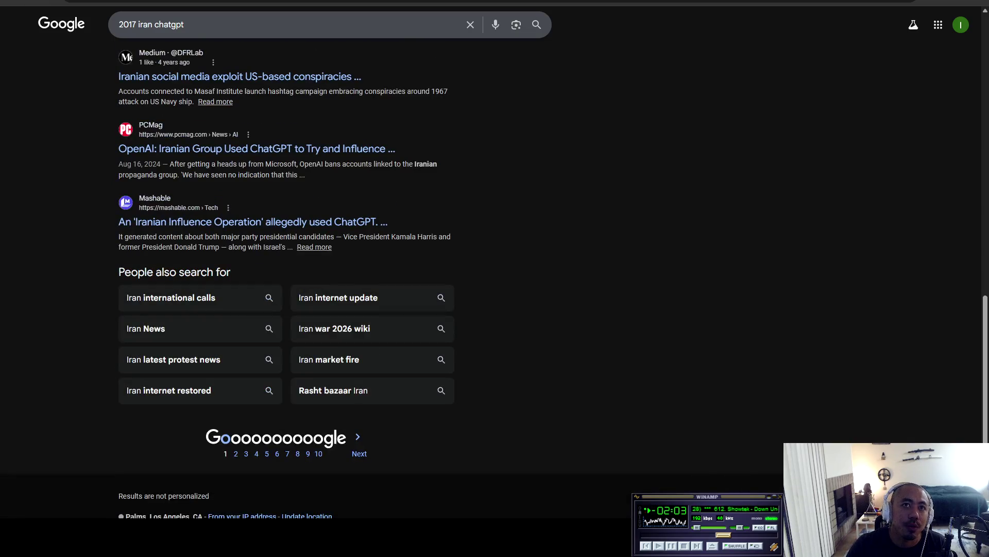
scroll(495, 284, "up", 7)
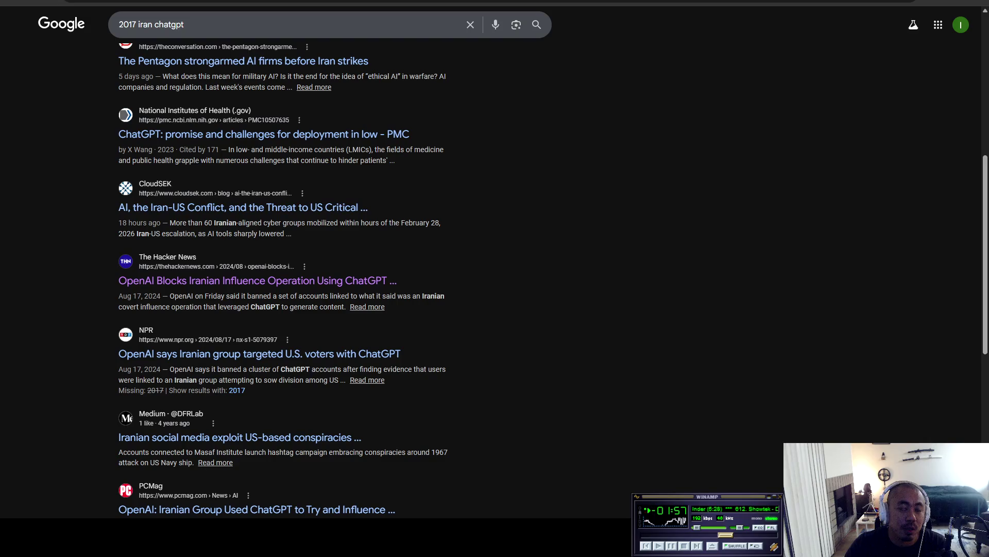
scroll(495, 283, "up", 3)
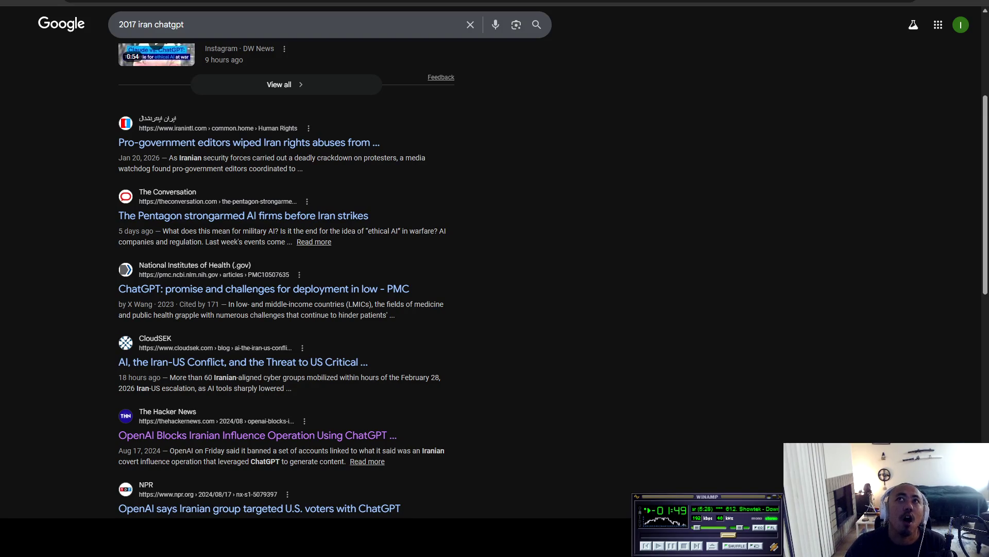
Step: Look over the 'anthropic department of war statement' results, then switch back to the Reddit Amazon data centers post
key("ctrl+Tab")
key("ctrl+Tab")
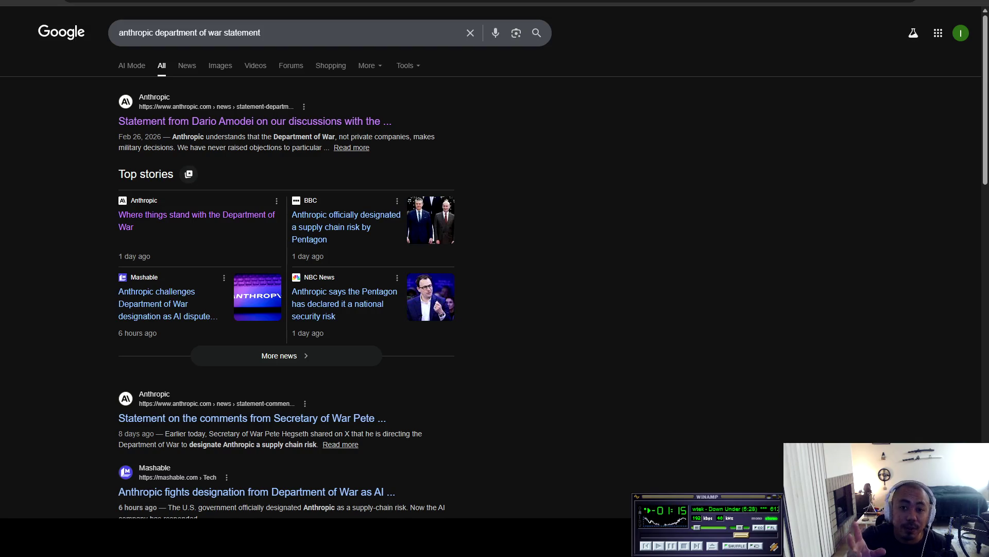
key("ctrl+Tab")
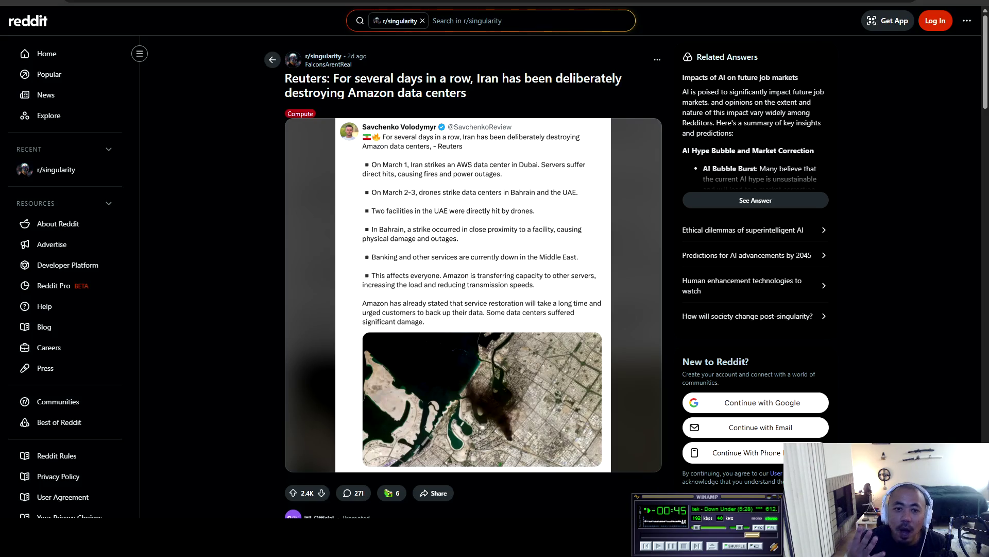
Step: Scroll the comments, highlight the economic-warfare comment line, then return to the feed and scroll further
scroll(473, 278, "down", 1)
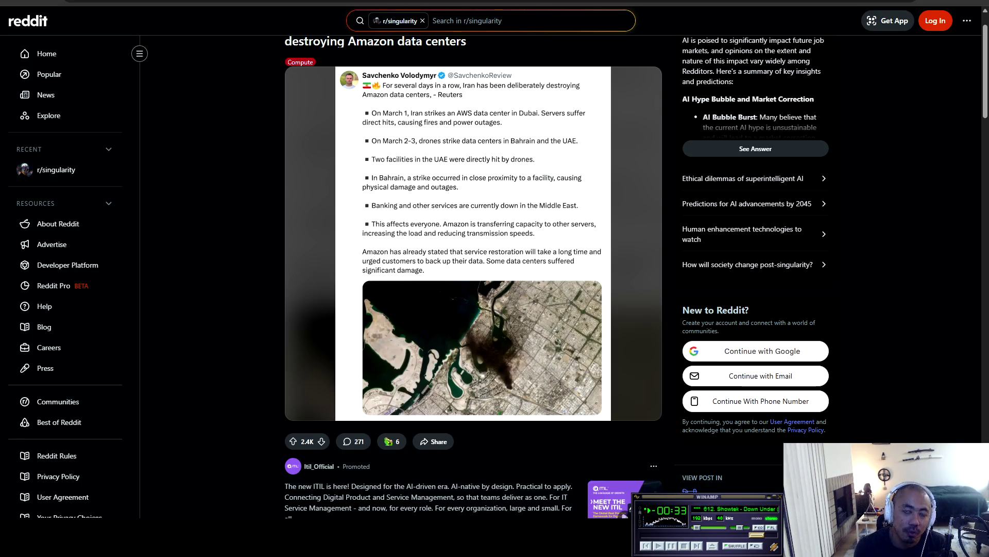
scroll(473, 289, "down", 4)
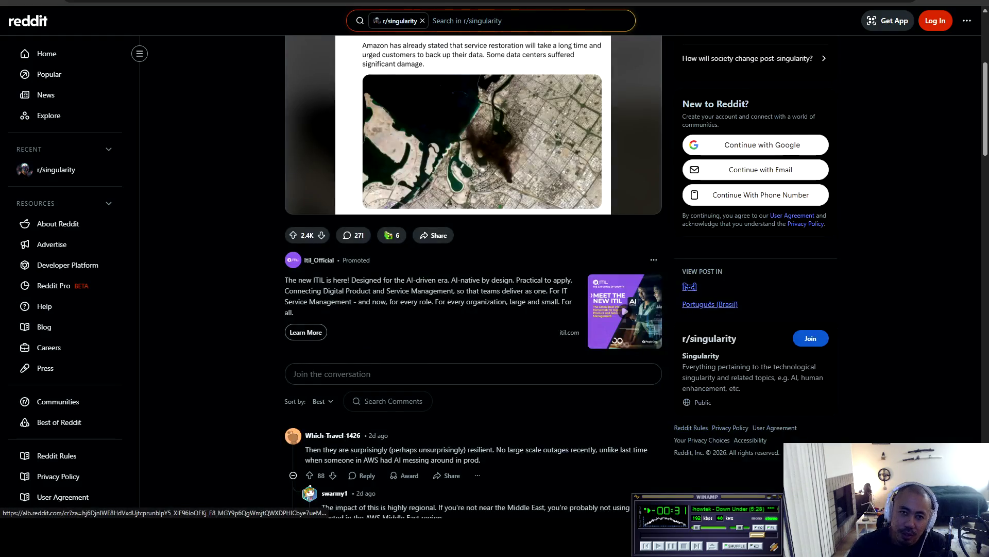
scroll(473, 289, "down", 1)
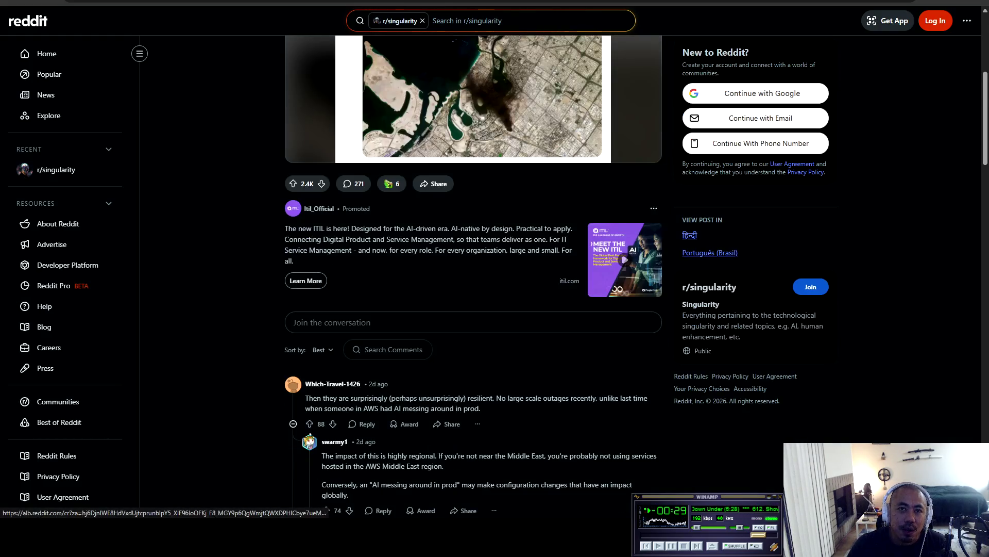
scroll(450, 239, "down", 7)
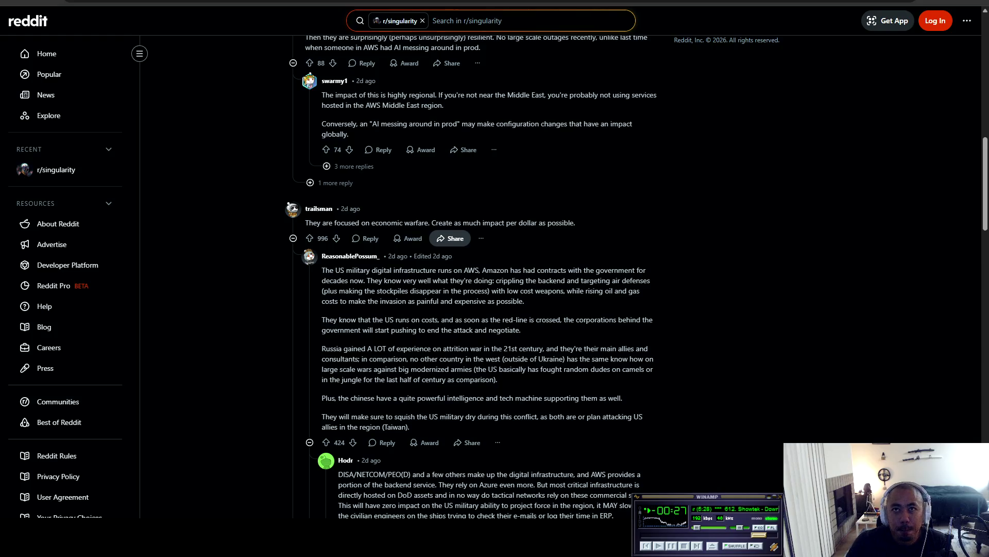
mouse_move(575, 222)
left_mouse_down()
mouse_move(305, 223)
mouse_move(405, 223)
left_mouse_up()
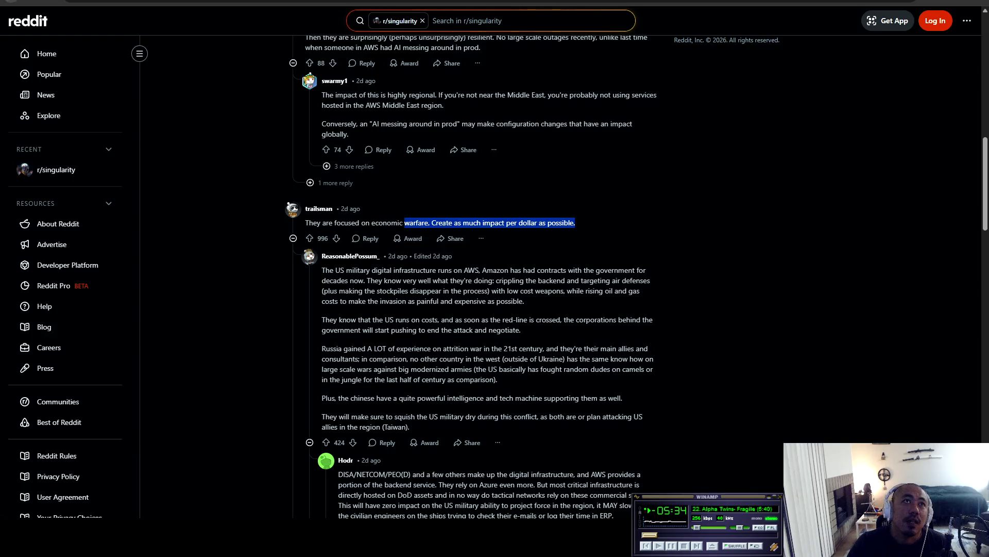
key("alt+Left")
scroll(474, 278, "down", 13)
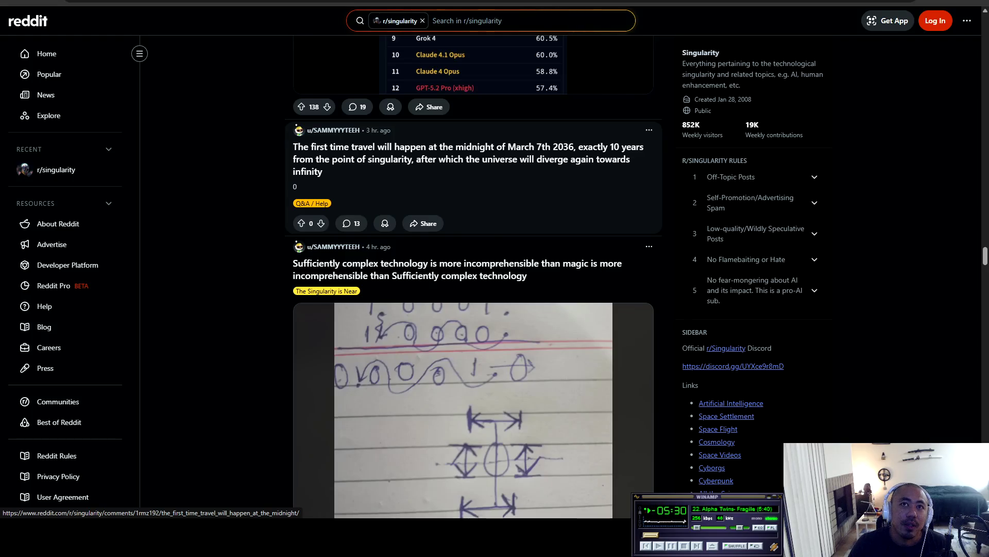
Step: Open the Anthropic labor-market post and its link to 'Labor market impacts of AI: A new measure and early evidence.'
scroll(473, 278, "down", 9)
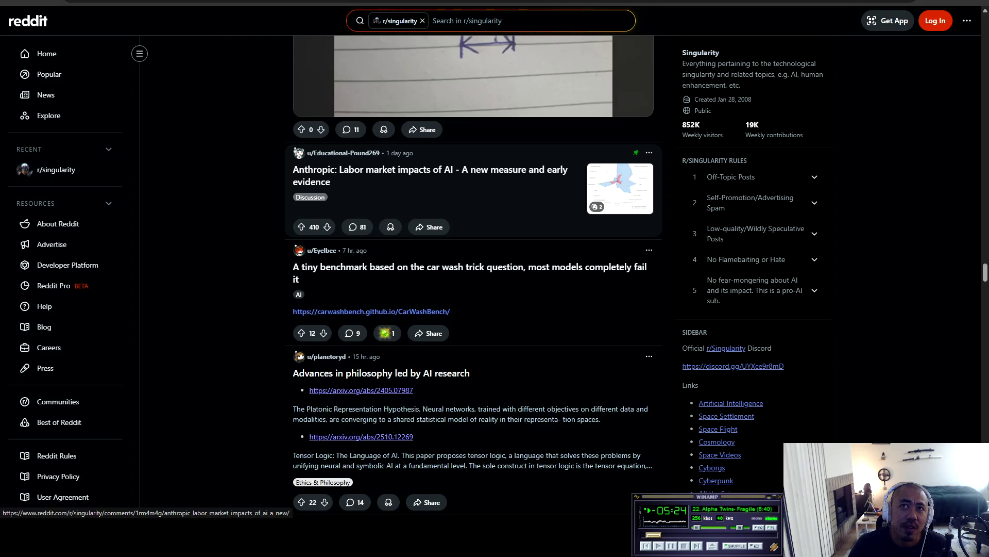
left_click(314, 175)
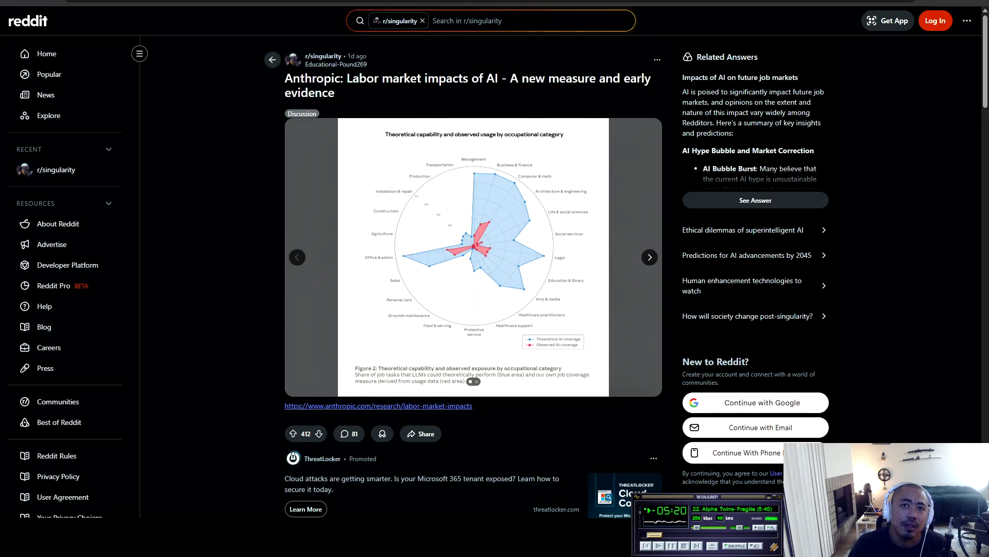
left_click(378, 406)
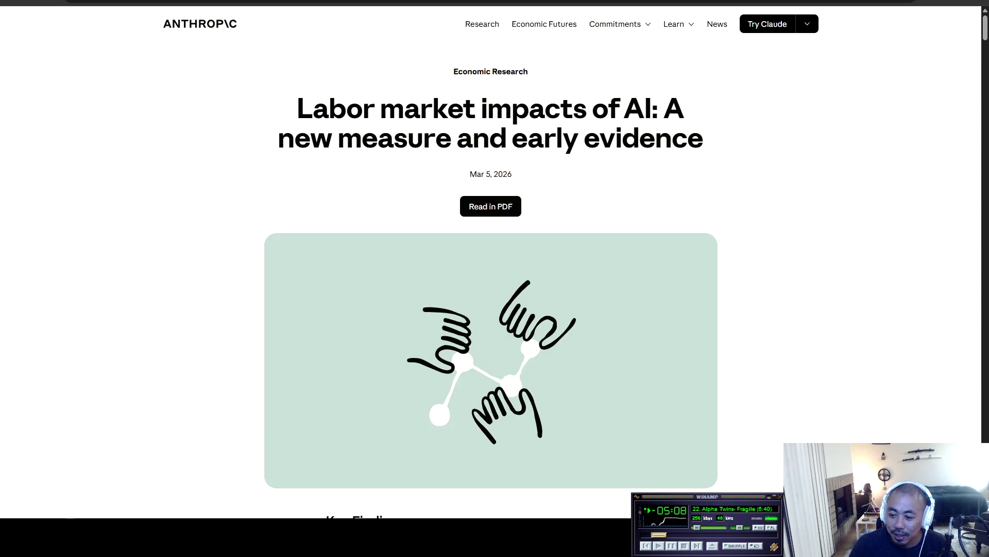
Step: Scroll the Anthropic article past the hero illustration to Key Findings, then move to the Sub7erra tab
scroll(490, 279, "down", 10)
scroll(490, 278, "up", 5)
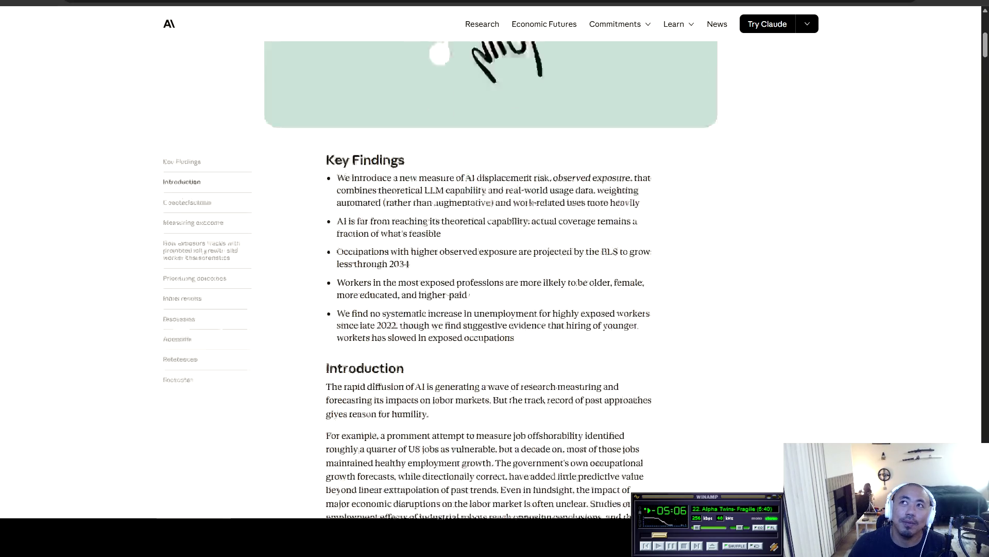
scroll(490, 278, "down", 2)
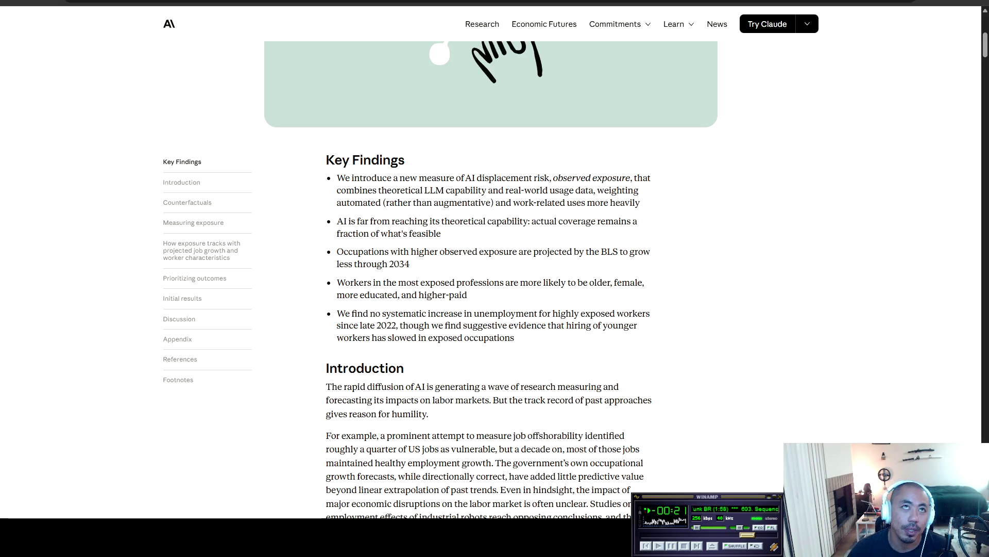
key("ctrl+Tab")
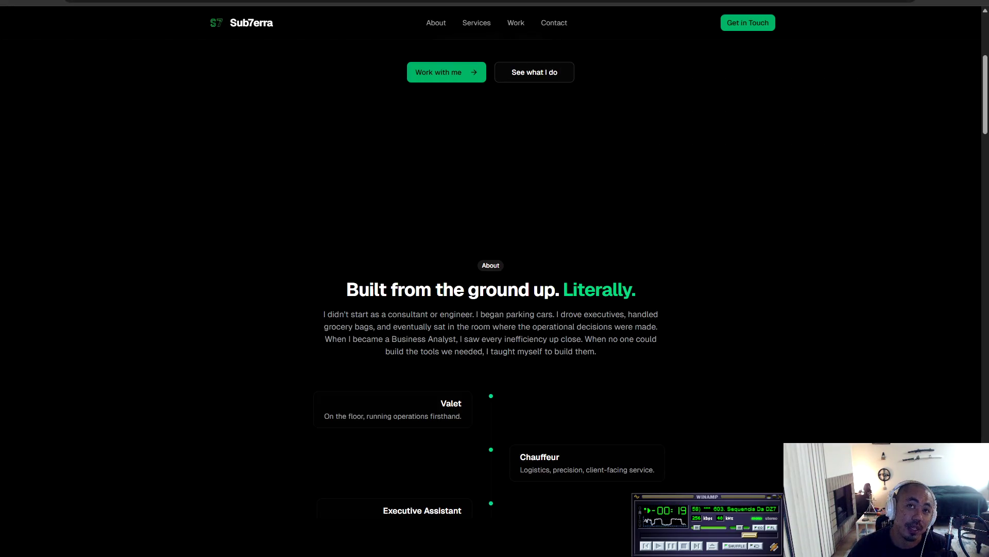
Step: Scroll through Sub7erra's stats and AI Agents list, highlighting the 3,500+ and 1,500+ hours-saved figures
scroll(491, 278, "down", 10)
scroll(490, 278, "down", 6)
scroll(491, 278, "down", 15)
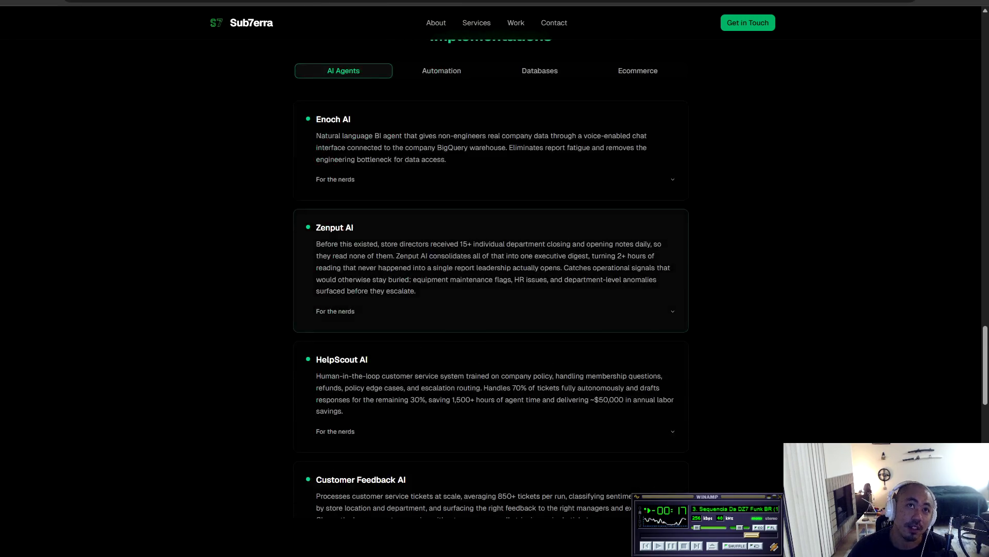
scroll(490, 278, "up", 6)
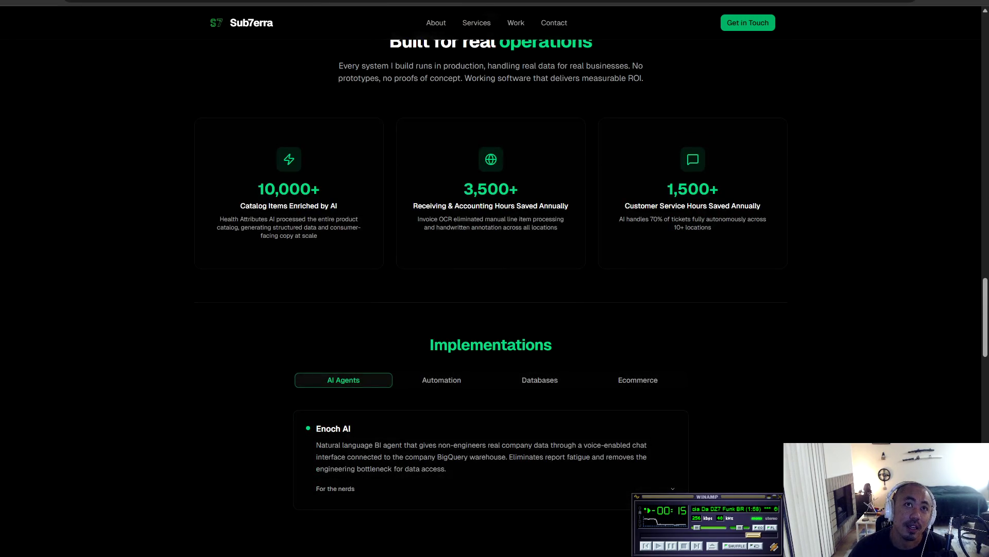
mouse_move(464, 188)
left_mouse_down()
mouse_move(448, 205)
mouse_move(718, 190)
left_mouse_up()
left_click(718, 190)
left_click_drag(464, 189, 717, 190)
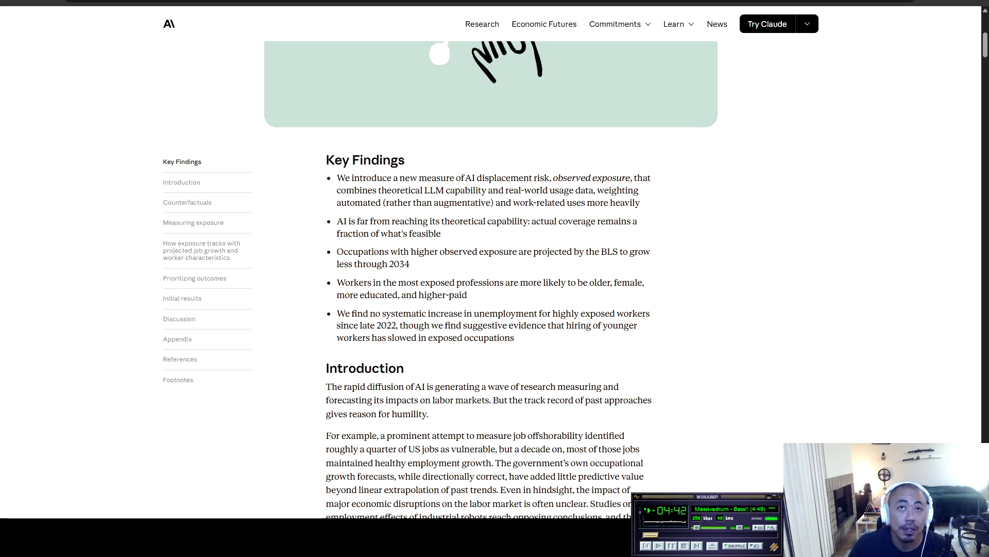
Step: Scroll the labor-market article to Key Findings and highlight its first bullets
scroll(491, 279, "up", 5)
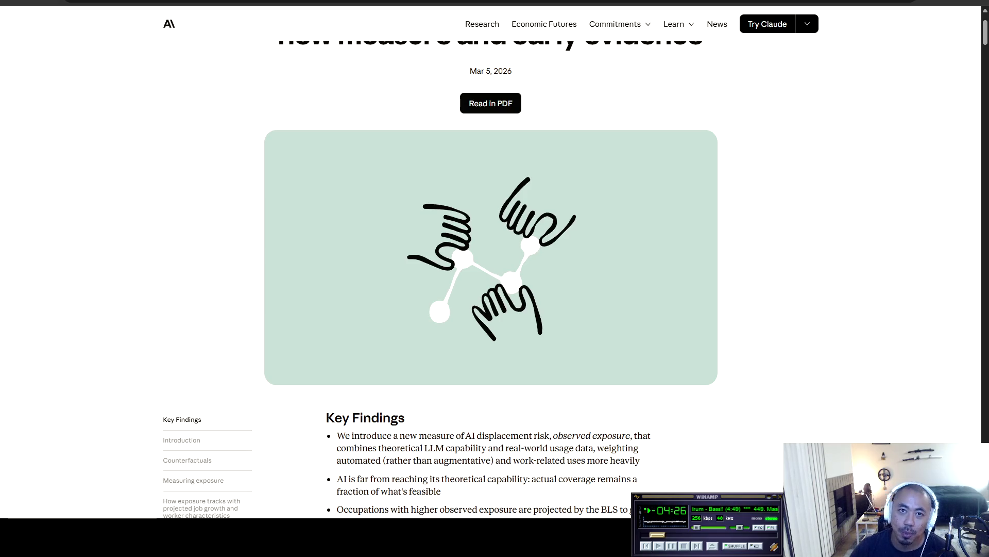
scroll(490, 278, "down", 2)
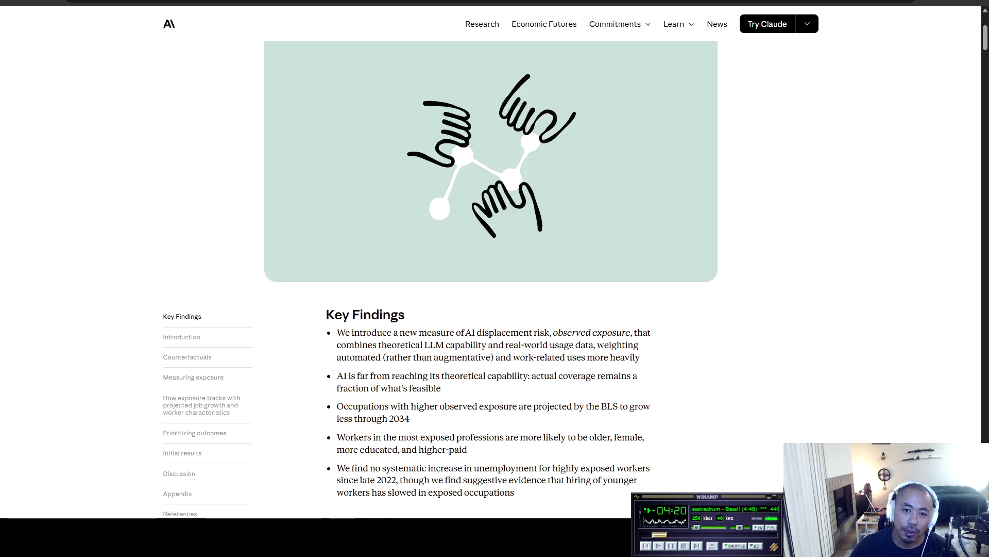
scroll(490, 278, "down", 2)
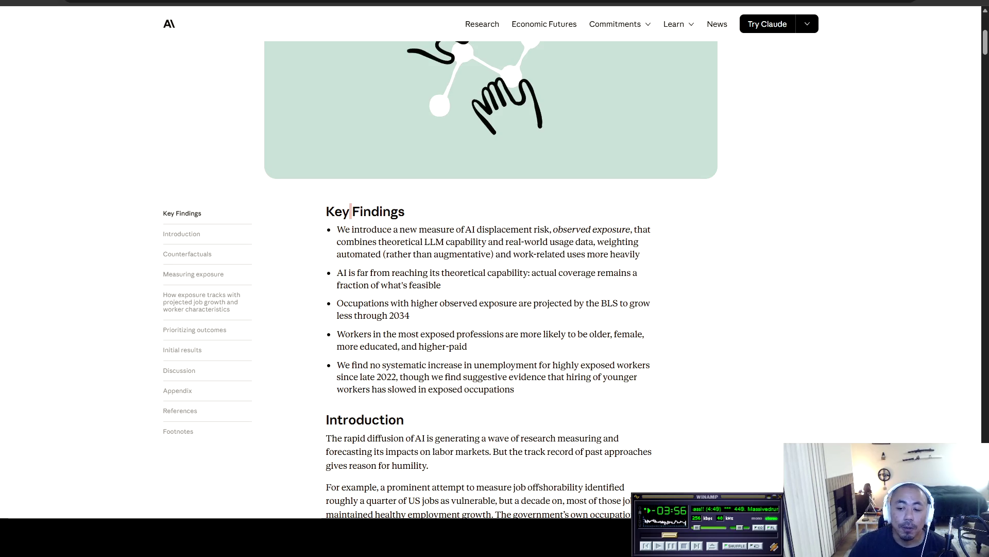
scroll(351, 109, "down", 2)
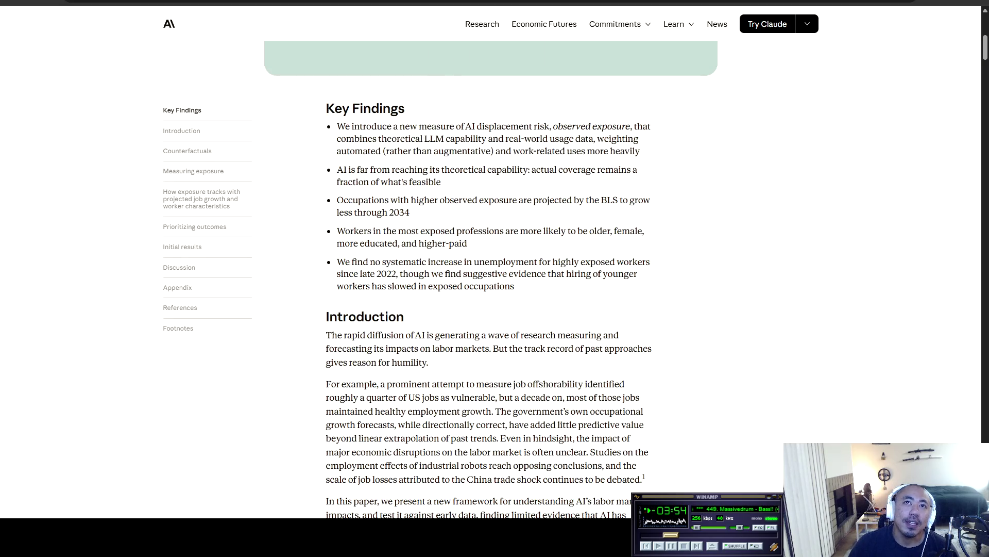
mouse_move(337, 126)
left_mouse_down()
mouse_move(651, 126)
mouse_move(346, 139)
mouse_move(617, 139)
mouse_move(368, 151)
mouse_move(636, 151)
mouse_move(343, 170)
mouse_move(614, 170)
mouse_move(375, 181)
mouse_move(442, 181)
mouse_move(348, 200)
mouse_move(619, 200)
mouse_move(366, 212)
mouse_move(409, 212)
left_mouse_up()
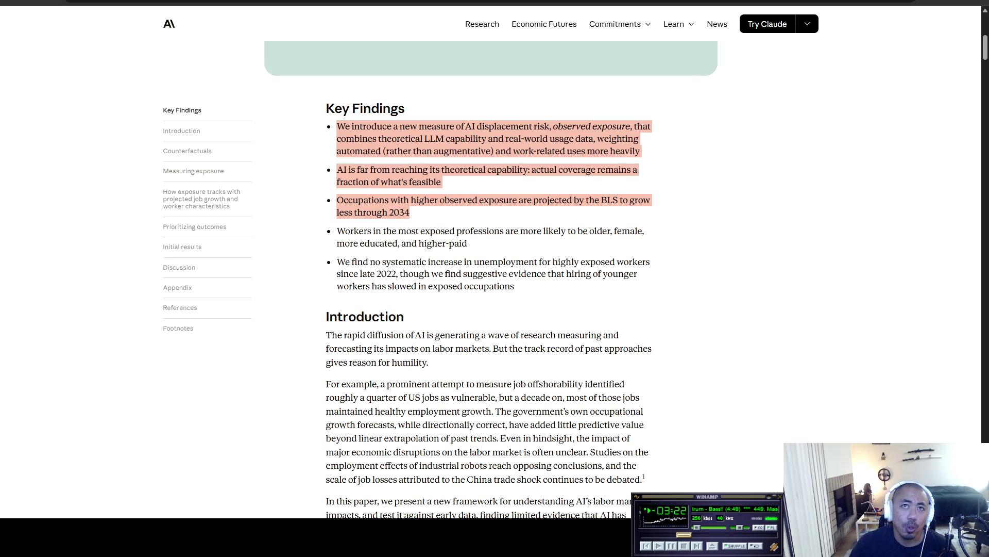
Step: Copy 'BLS' from the third Key Findings bullet and Google it in a new tab
left_click_drag(601, 200, 619, 200)
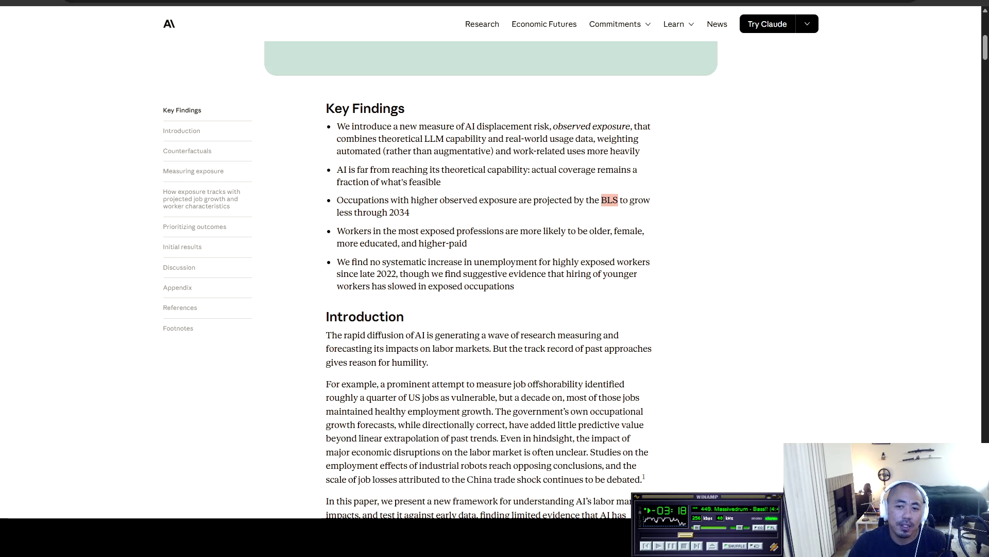
key("ctrl+c")
key("ctrl+t")
key("ctrl+v")
key("Return")
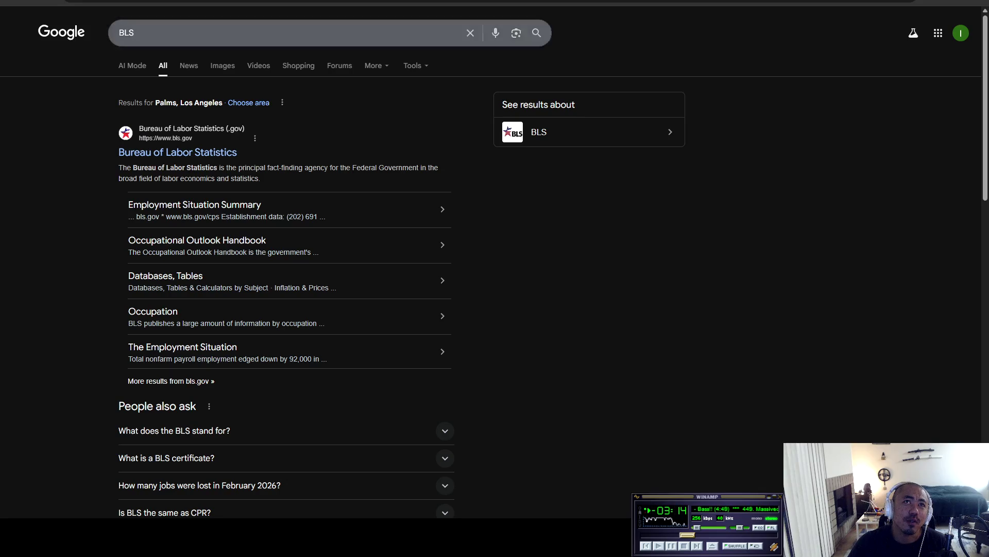
Step: Close the BLS results tab to return to the Anthropic article
key("ctrl+w")
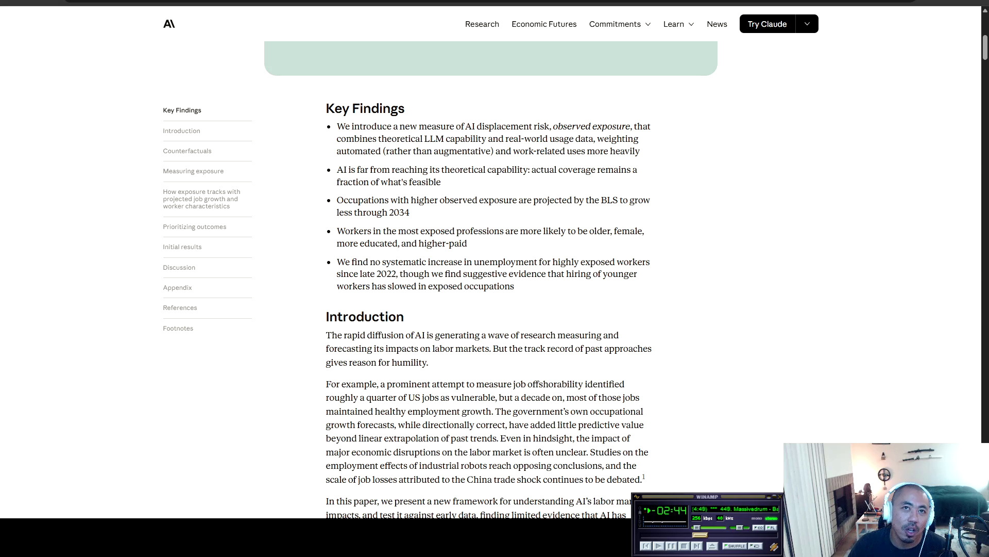
Step: Read the Key Findings bullets on BLS projections through 2034, most-exposed workers and unemployment
left_click_drag(595, 200, 409, 212)
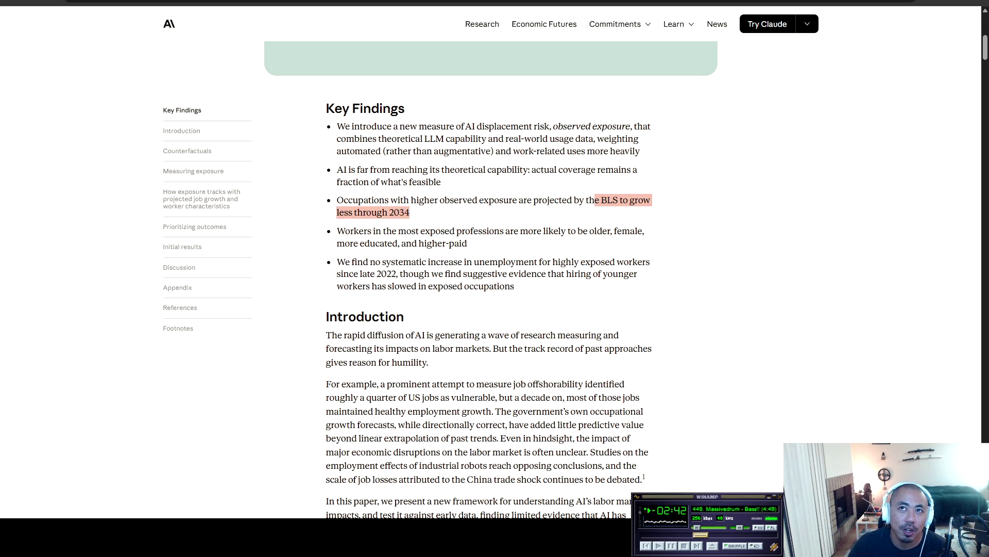
left_click(410, 212)
scroll(409, 212, "down", 2)
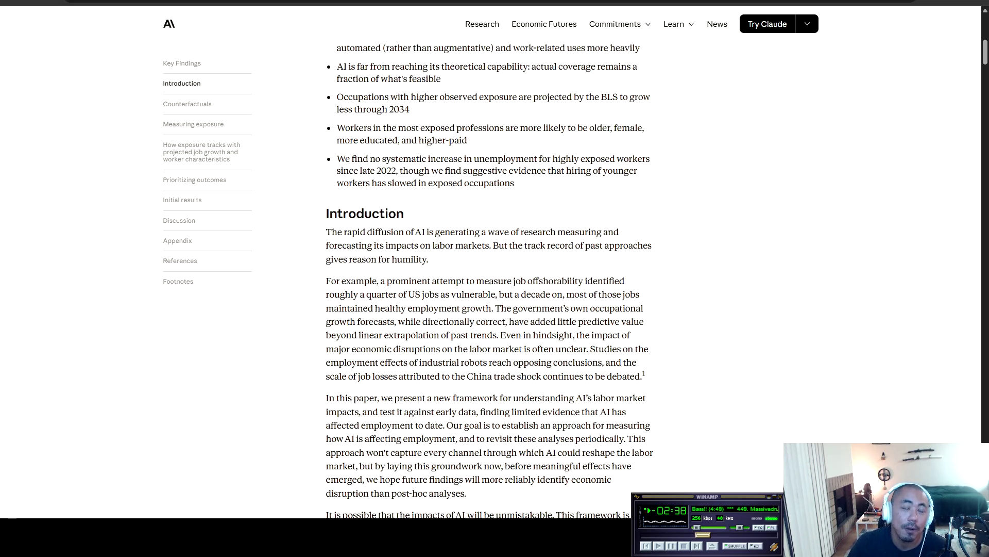
mouse_move(337, 128)
left_mouse_down()
mouse_move(644, 127)
mouse_move(353, 141)
mouse_move(467, 140)
left_mouse_up()
left_click_drag(337, 159, 535, 159)
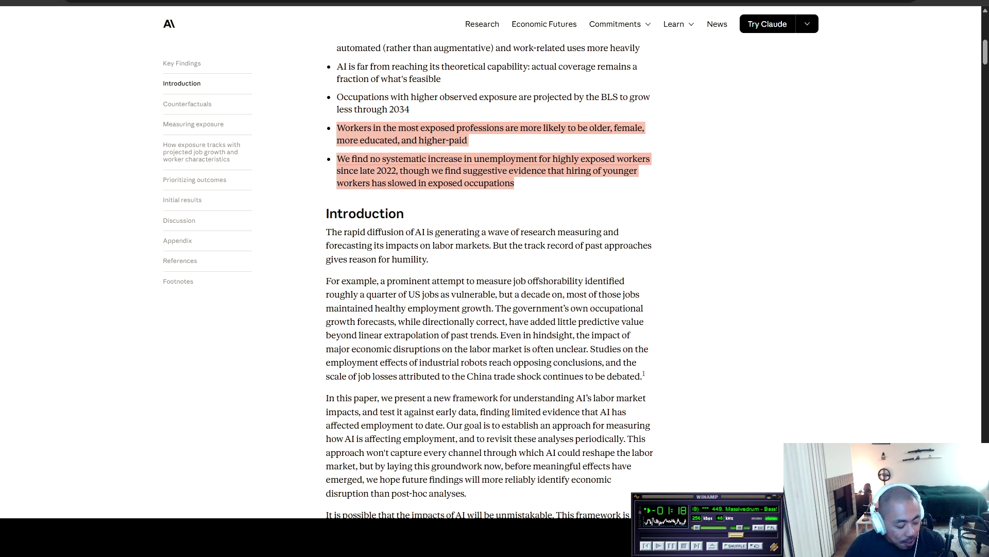
key("ctrl+t")
Step: Search Google for 'dbt', then refine the query to 'dbt engineering'
type("dbt")
key("Return")
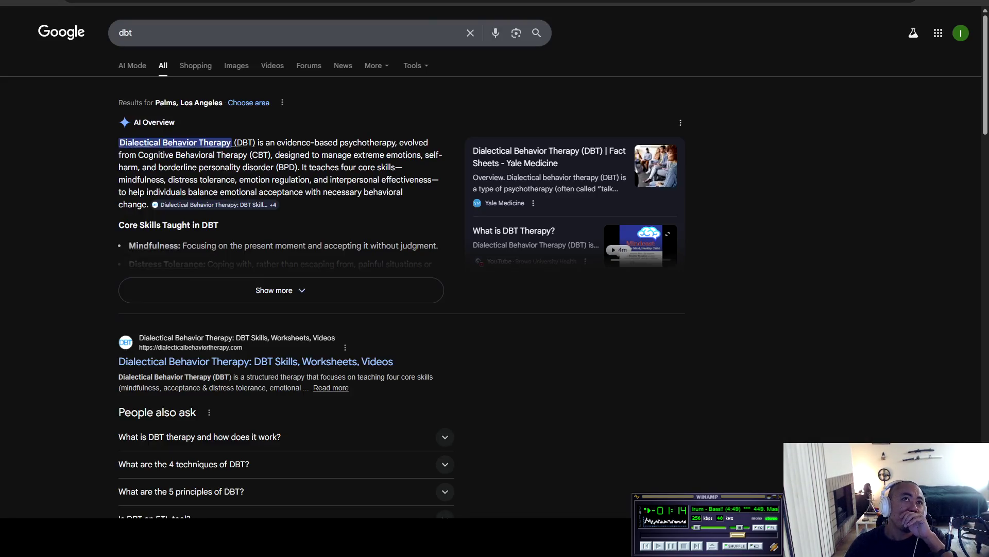
left_click(232, 33)
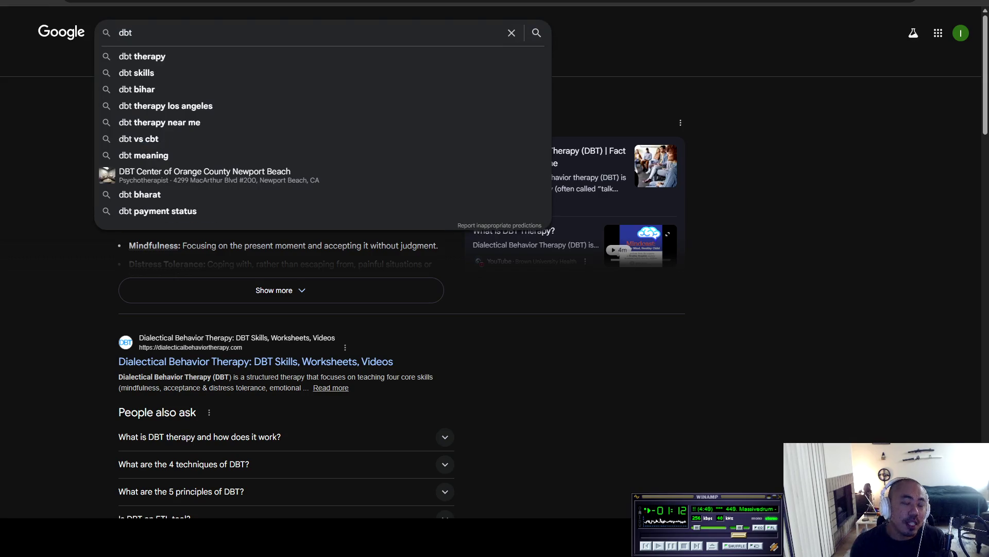
type(" engineering")
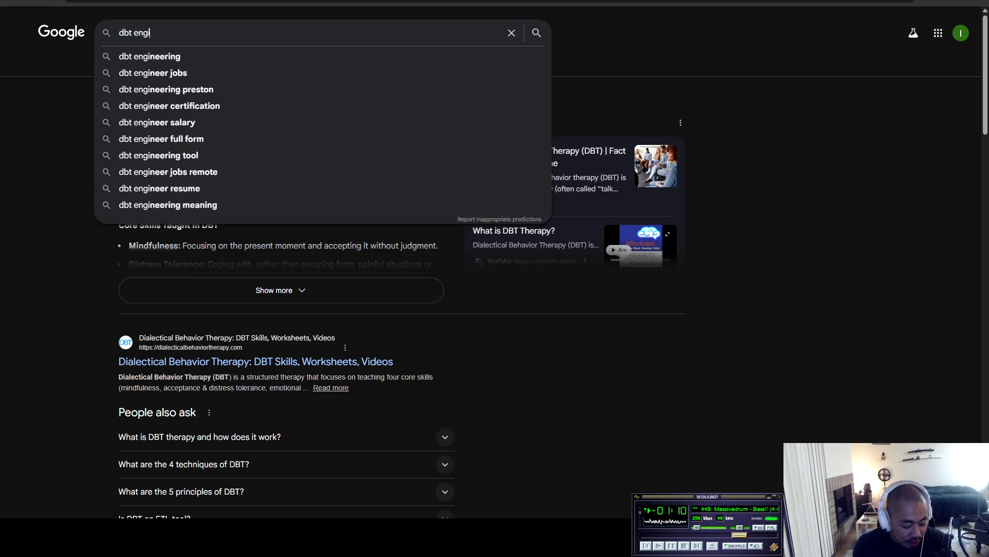
key("Return")
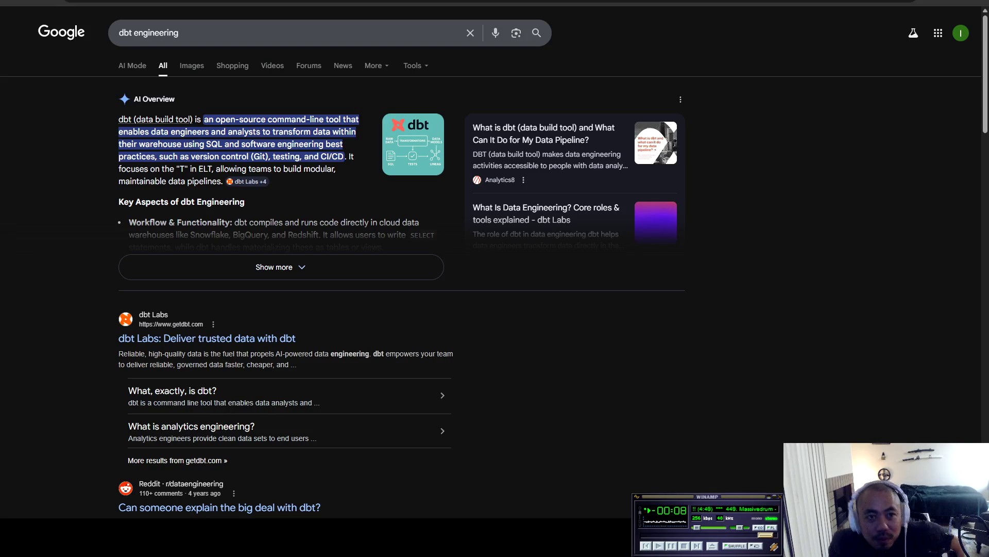
key("slash")
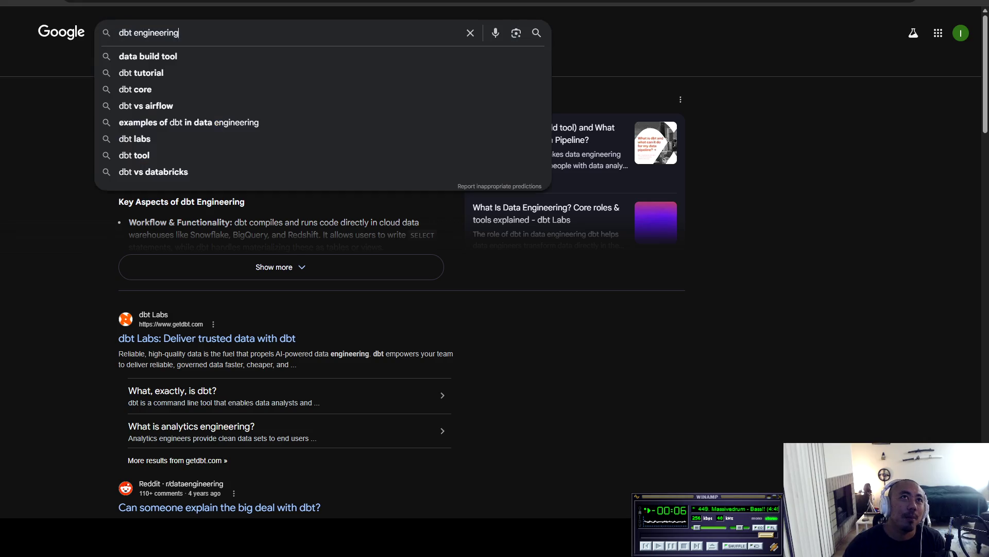
Step: Search 'dagster' and open its Data Orchestration page, reading down to 'Ship data and AI products faster'
type("dagster")
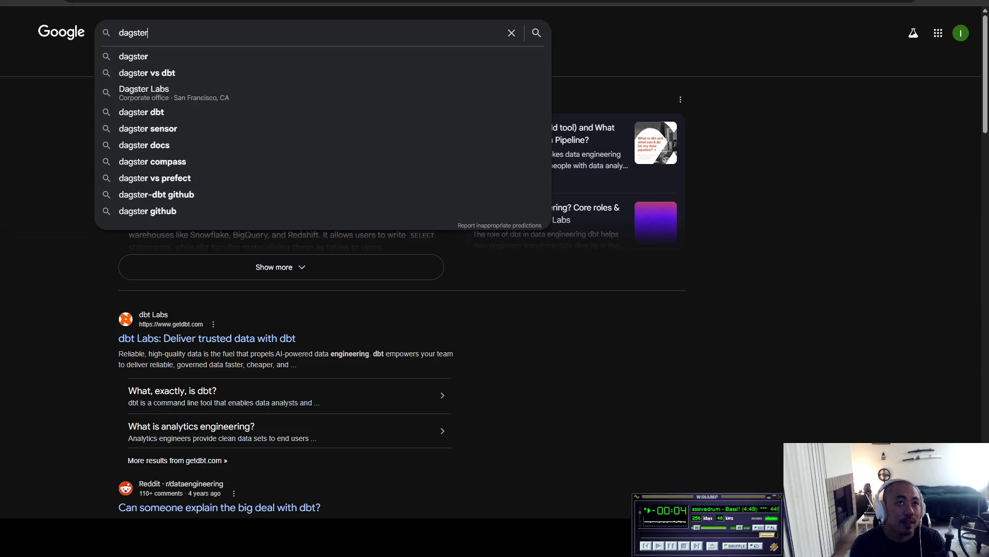
key("Return")
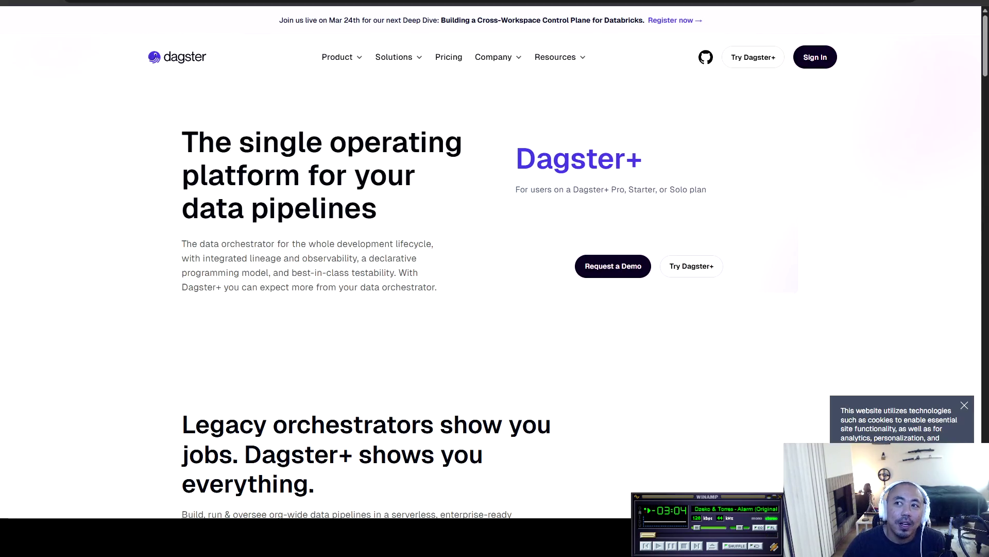
mouse_move(337, 57)
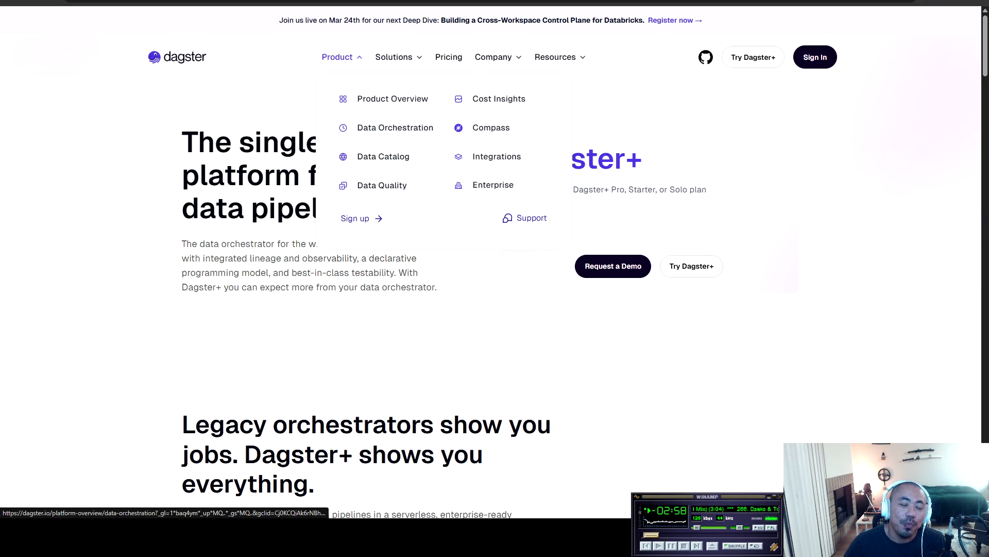
left_click(395, 128)
scroll(396, 127, "down", 10)
scroll(432, 328, "down", 20)
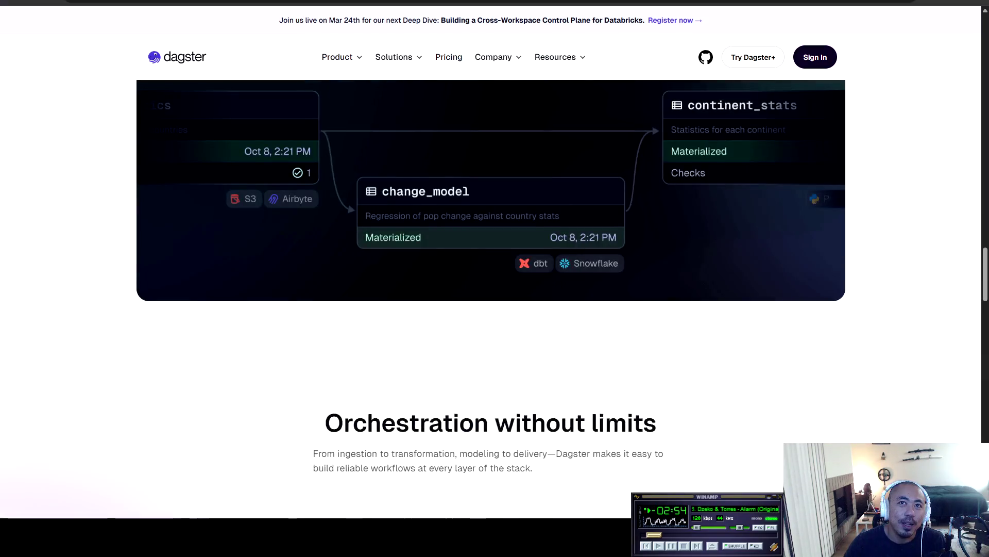
scroll(491, 293, "up", 4)
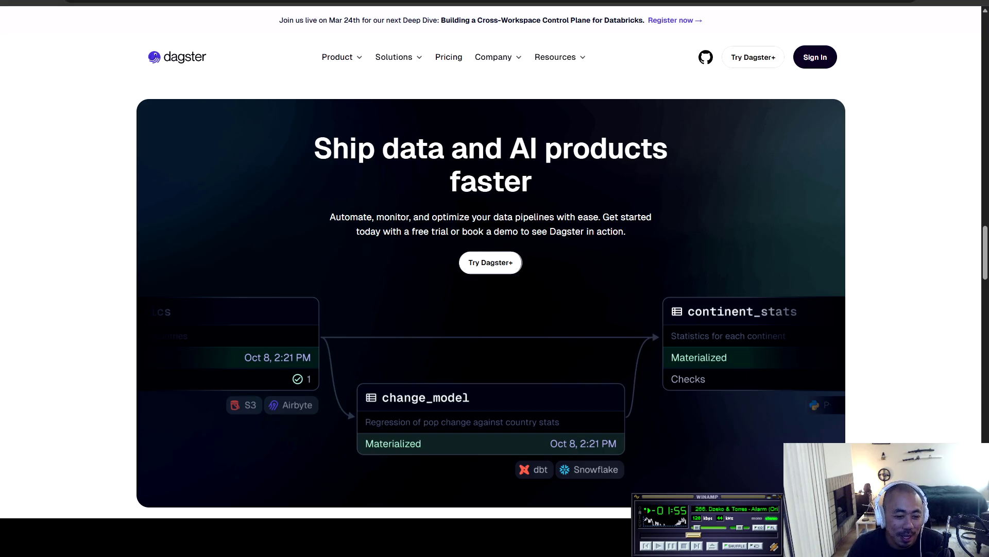
key("alt+Tab")
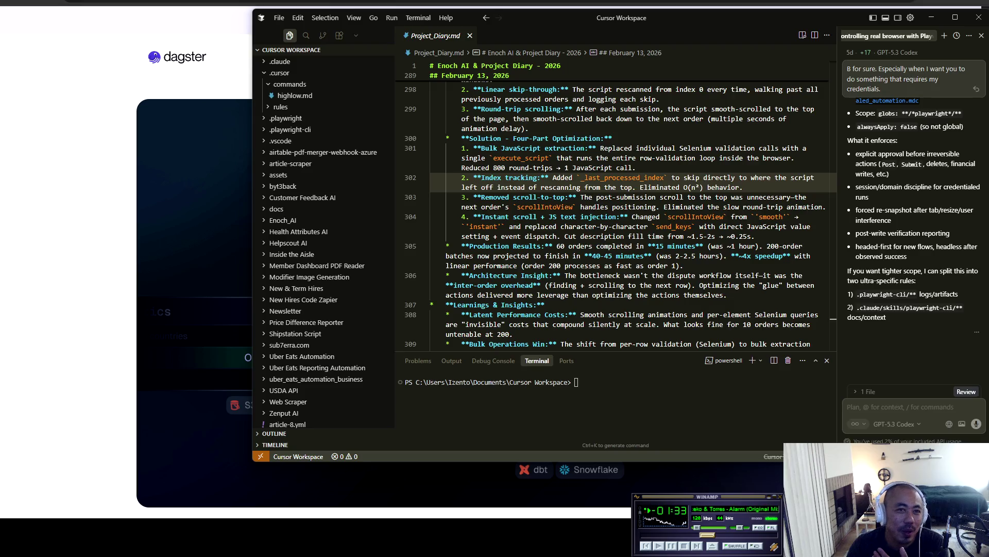
Step: Toggle between Cursor and the Dagster page, highlighting page text down to 'Orchestration without limits'
key("alt+Tab")
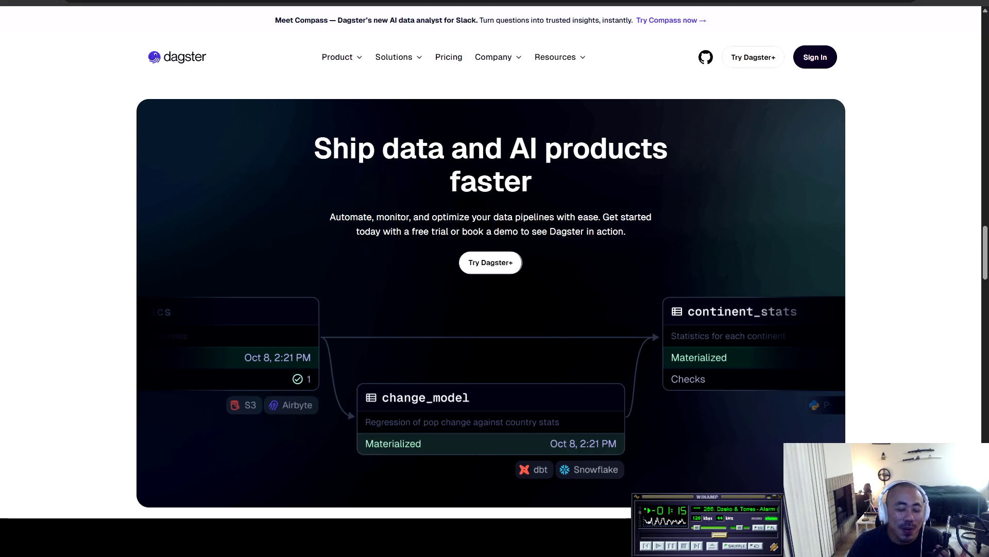
key("alt+Tab")
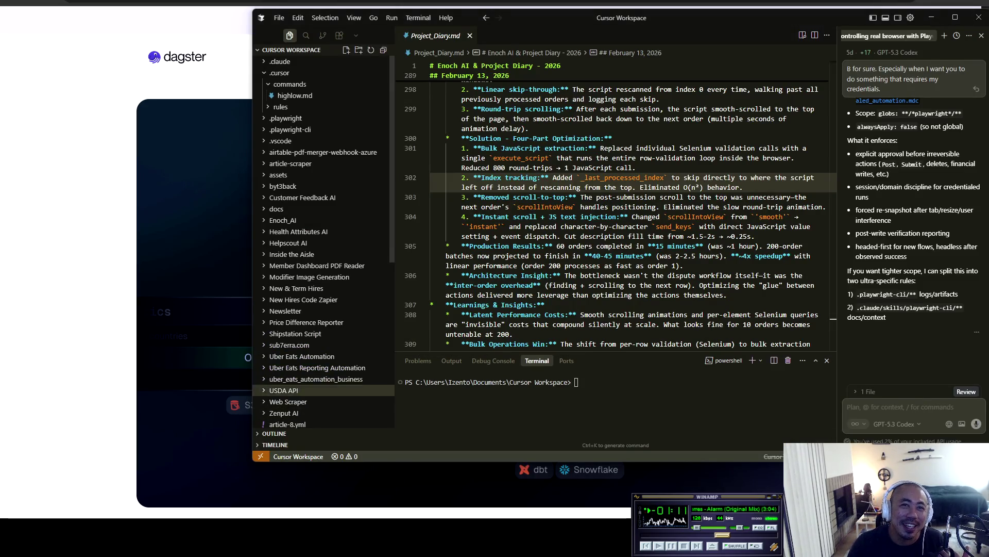
key("alt+Tab")
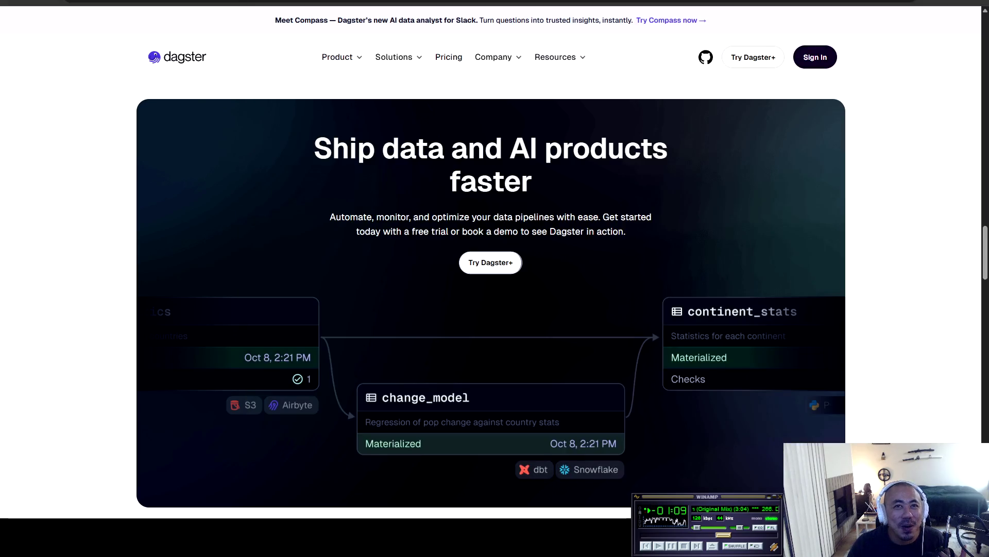
mouse_move(313, 148)
left_mouse_down()
mouse_move(515, 268)
mouse_move(495, 515)
mouse_move(495, 490)
left_mouse_up()
left_click(495, 490)
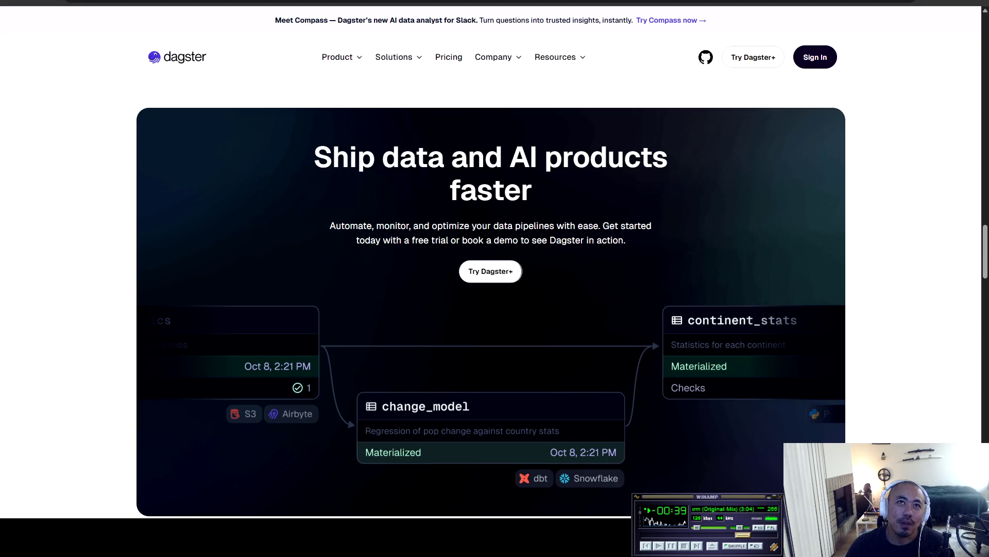
Step: Highlight the 'Ship data and AI products faster' heading and blurb, then return to Cursor
left_click_drag(314, 150, 626, 240)
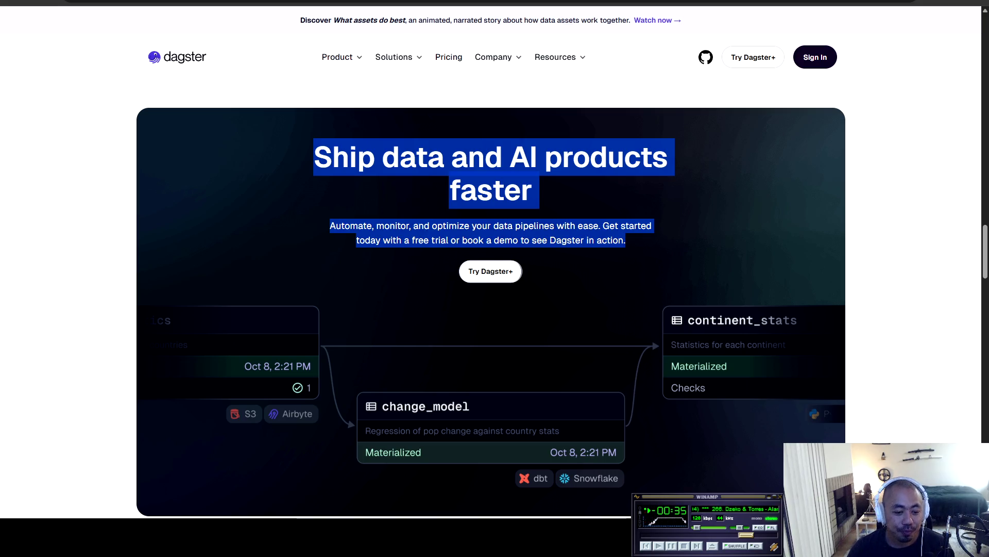
key("alt+Tab")
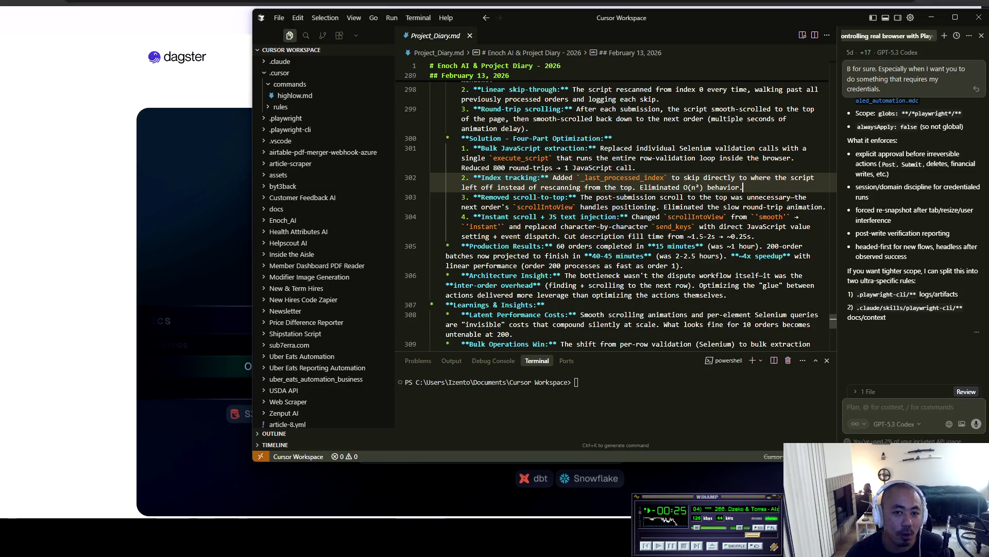
Step: Return from Cursor to the Dagster page and scroll down slightly
key("alt+Tab")
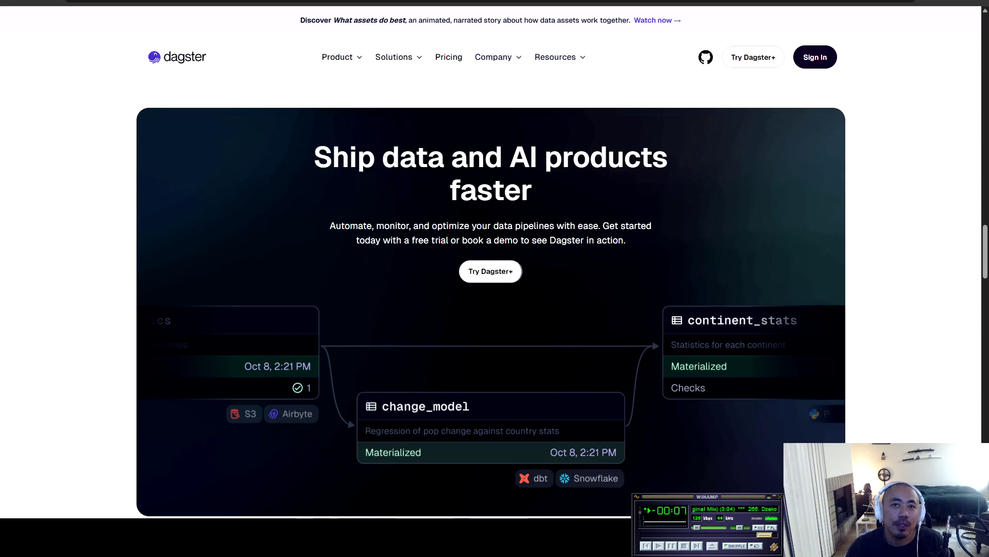
scroll(491, 219, "down", 1)
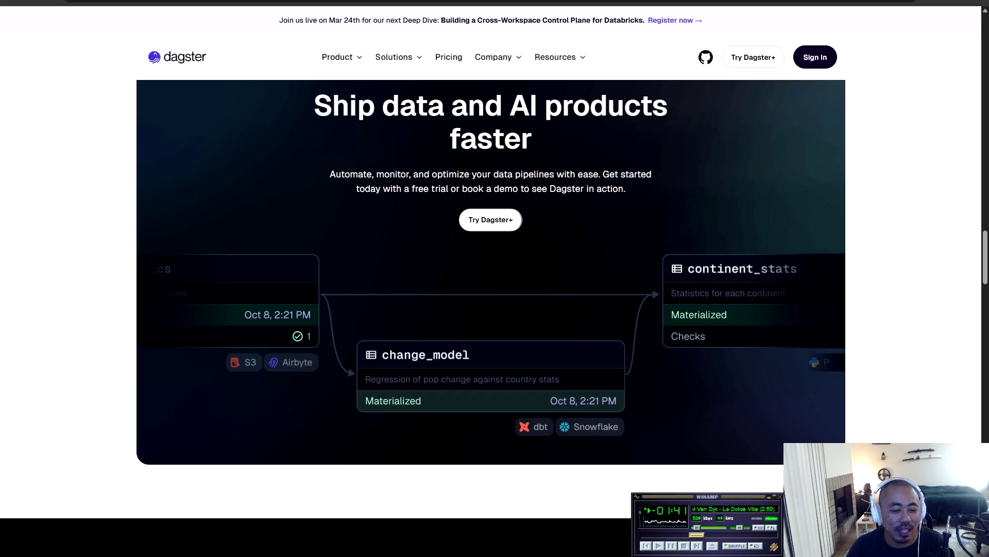
Step: Bring Cursor forward, showing Project_Diary.md's February 13, 2026 optimization notes
key("alt+Tab")
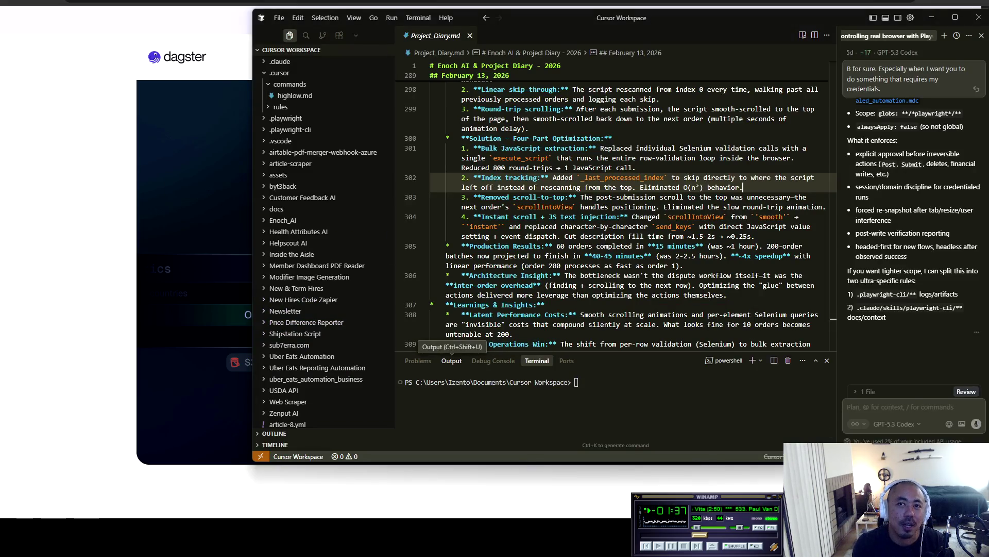
Step: Enter wsl at the Cursor terminal, undo the diary's stray text, then highlight the Dagster heading
type("wsl")
left_click(576, 382)
key("ctrl+z")
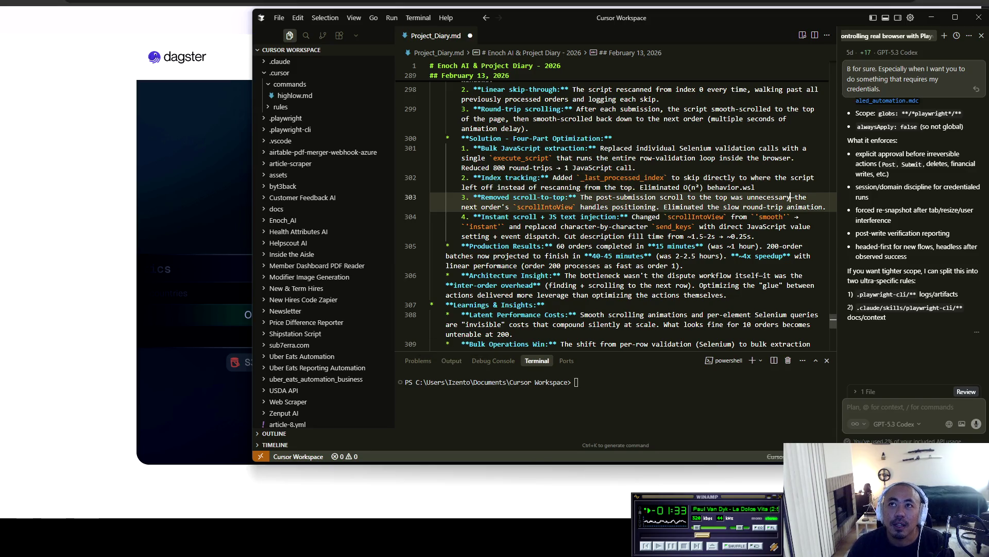
type("wsl")
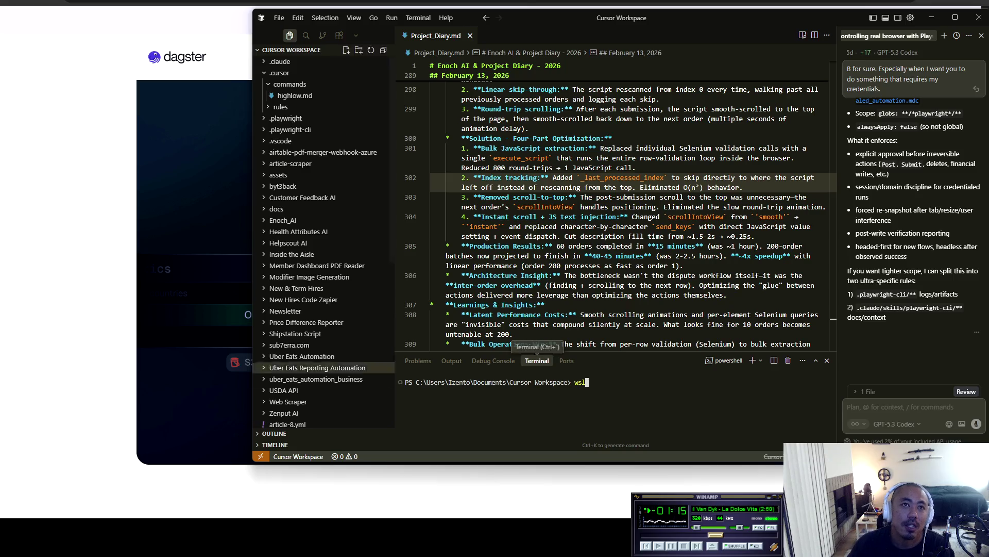
key("alt+Tab")
left_click_drag(314, 103, 652, 174)
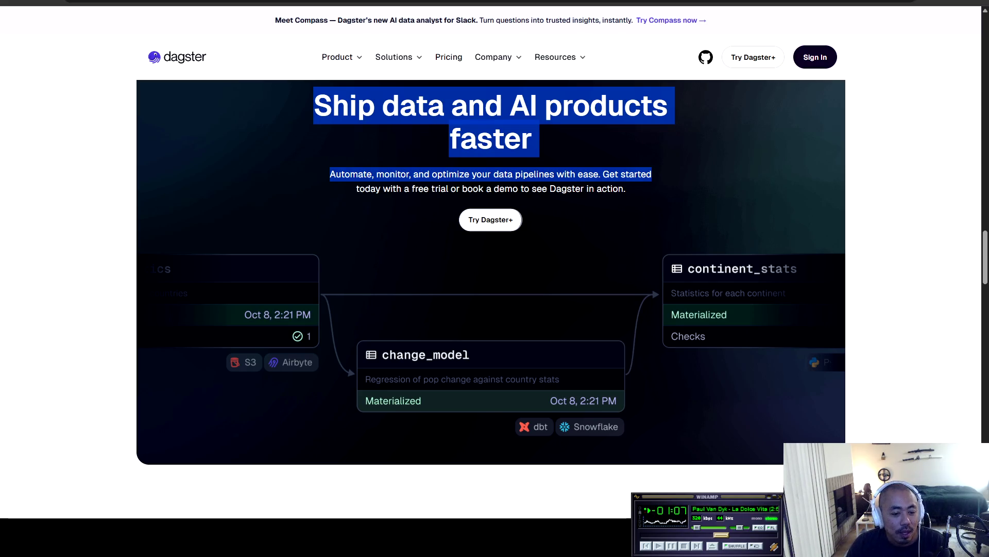
Step: Select the 'Ship data and AI products faster' heading and blurb, then return to Cursor
key("alt+Tab")
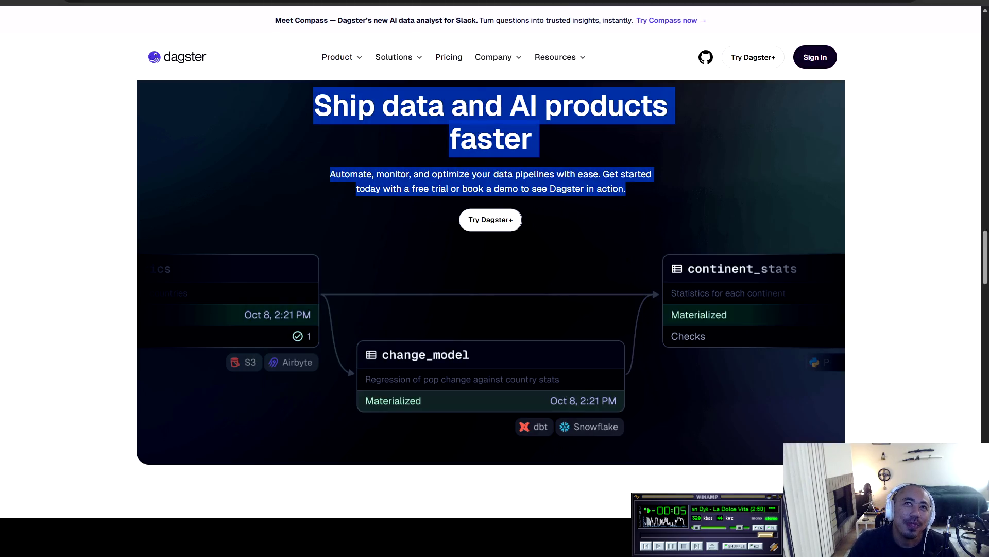
mouse_move(332, 106)
left_mouse_down()
mouse_move(401, 108)
mouse_move(626, 190)
left_mouse_up()
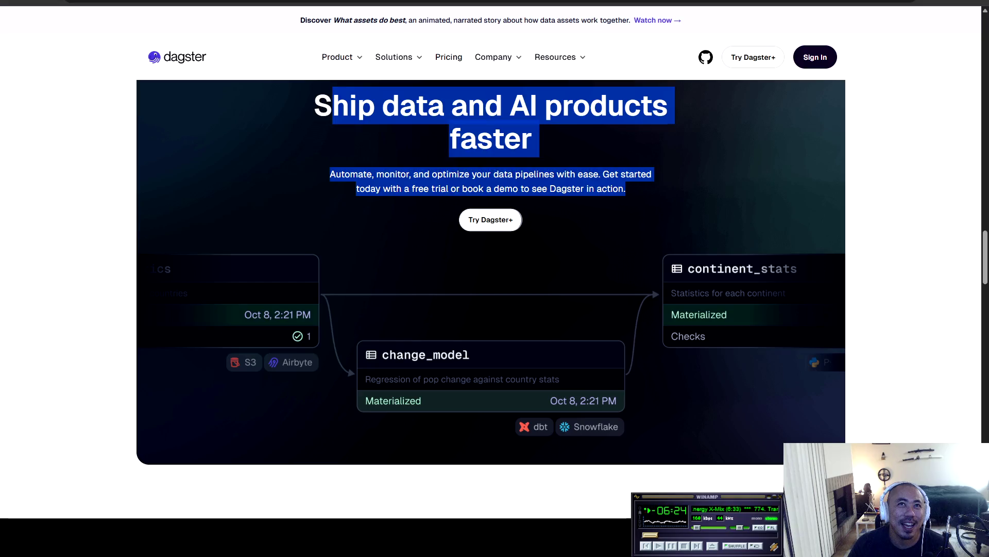
mouse_move(313, 98)
left_mouse_down()
mouse_move(629, 191)
mouse_move(722, 443)
mouse_move(332, 106)
mouse_move(521, 176)
left_mouse_up()
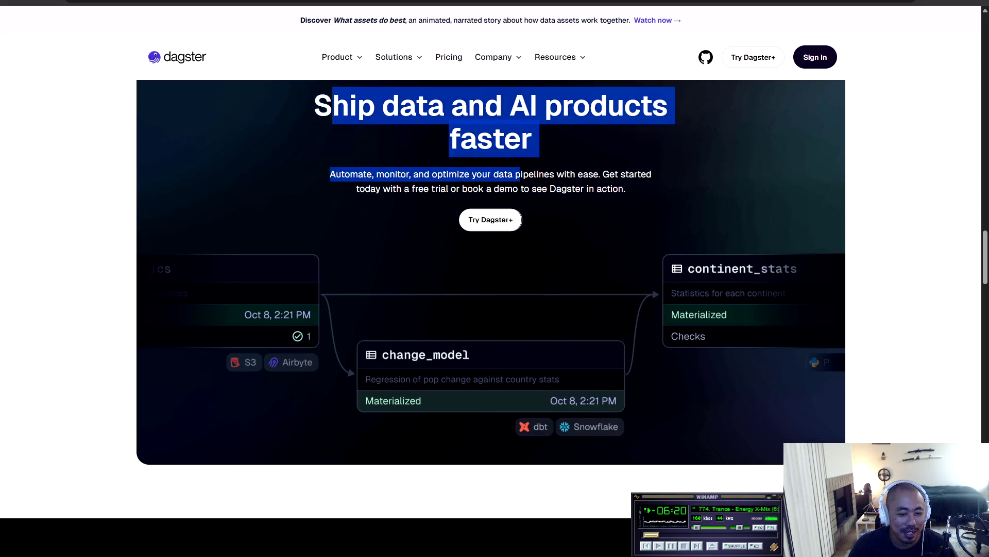
key("alt+Tab")
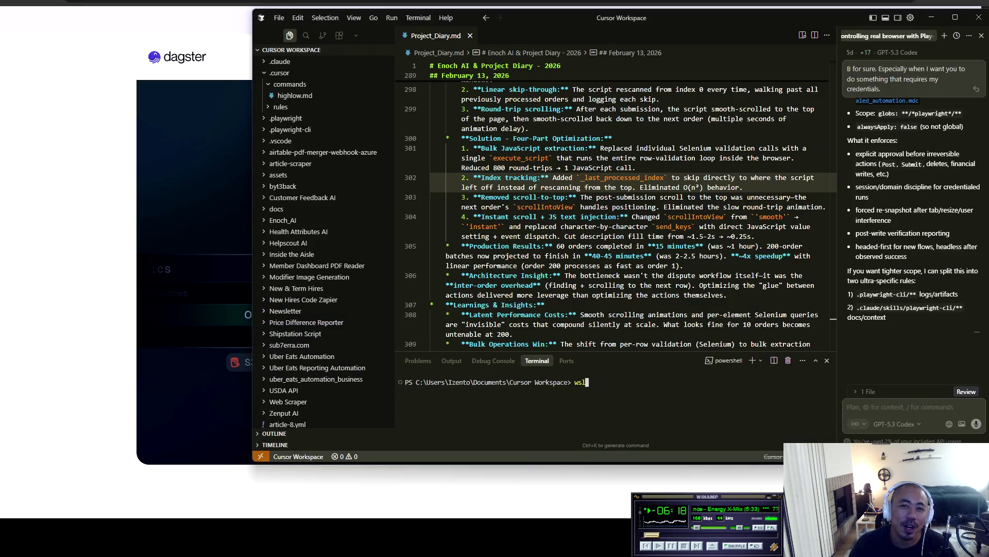
Step: Erase 'wsl' from the Cursor terminal prompt and go back to Google's dagster results
triple_click(495, 382)
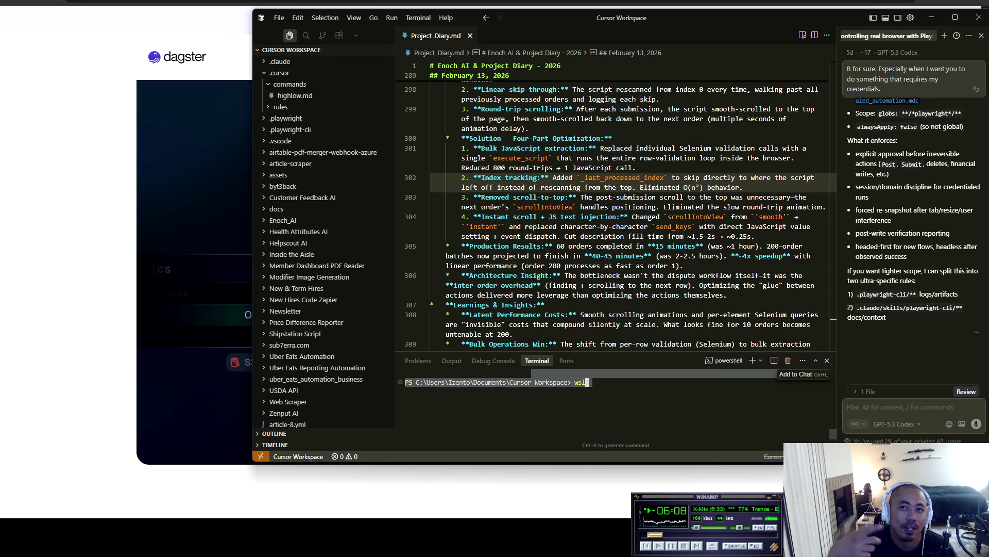
key("BackSpace")
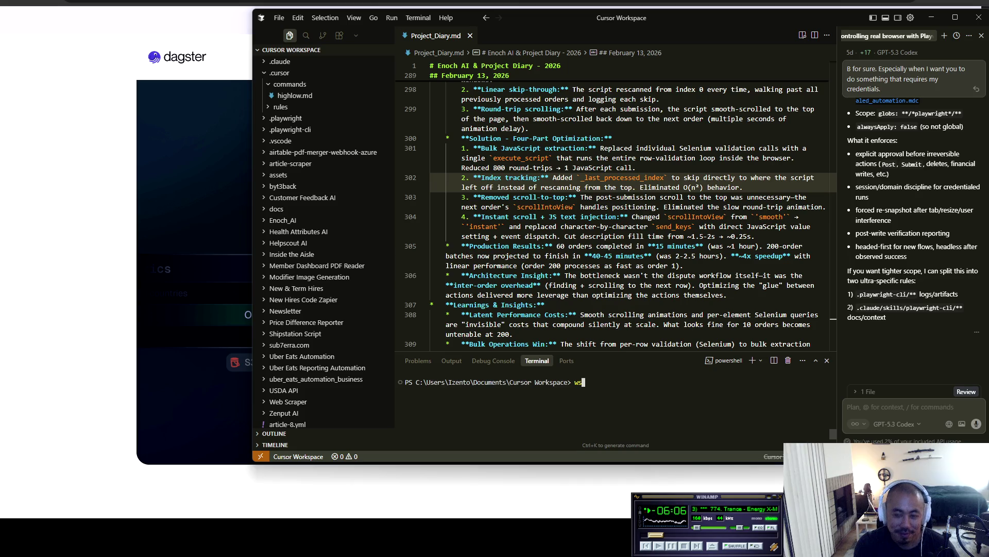
key("BackSpace")
key("BackSpace")
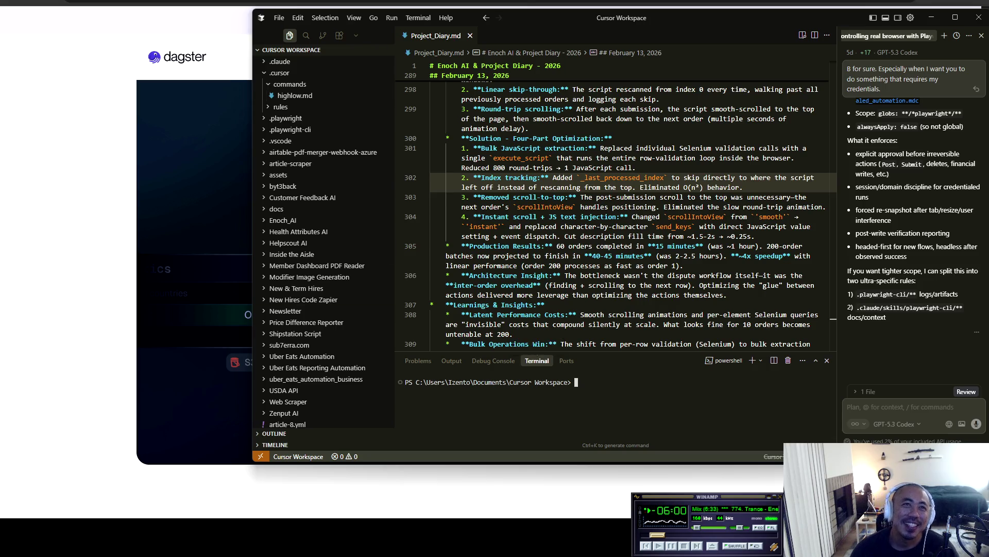
key("alt+Tab")
key("alt+Left")
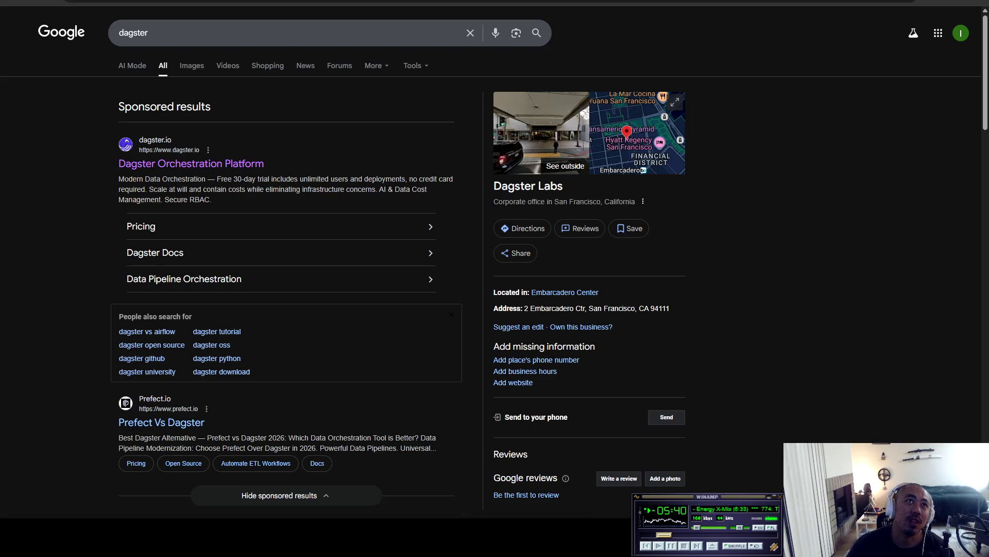
Step: Move from the dagster results tab to the Google AI Studio playground tab
key("ctrl+Tab")
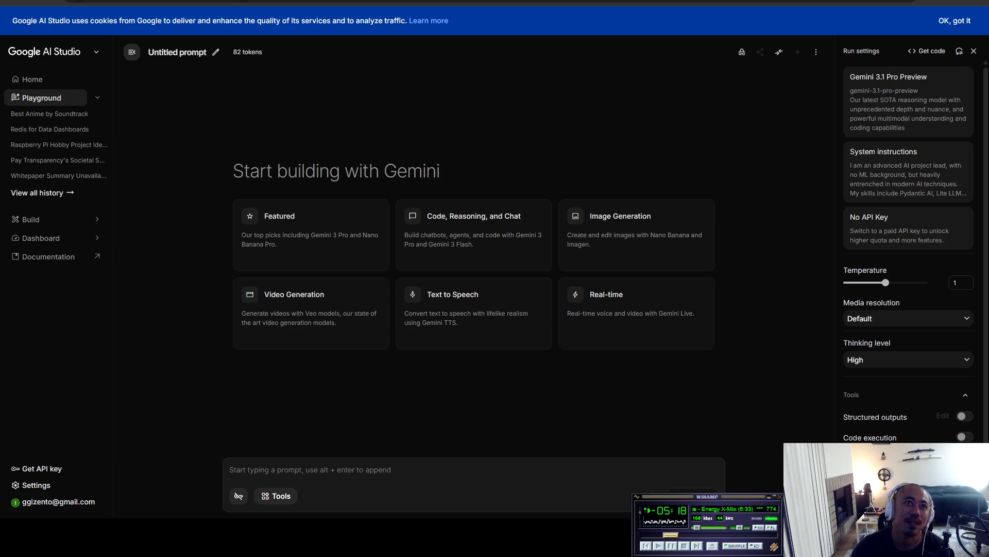
Step: Move to the Render homepage tab headlined 'Your fastest path to production.'
mouse_move(155, 3)
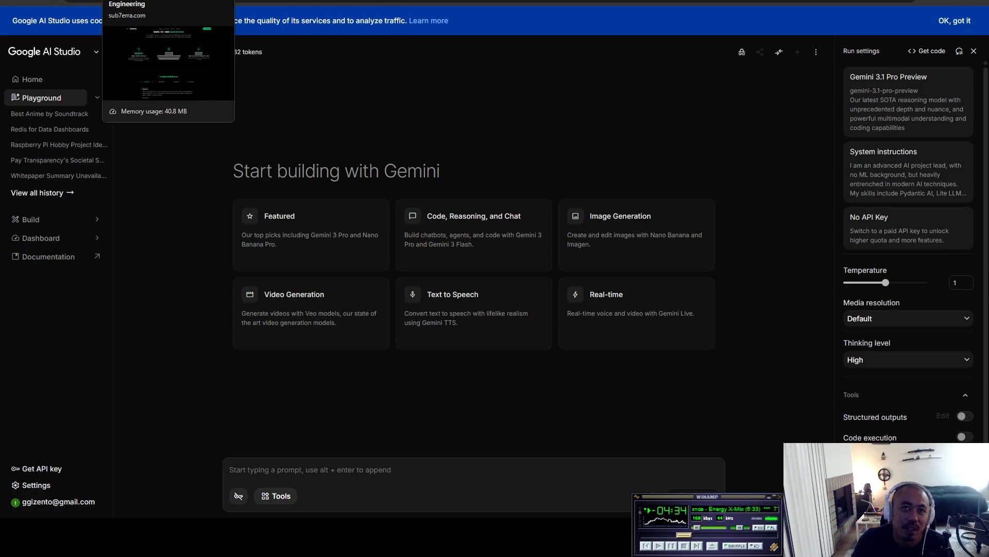
key("ctrl+Tab")
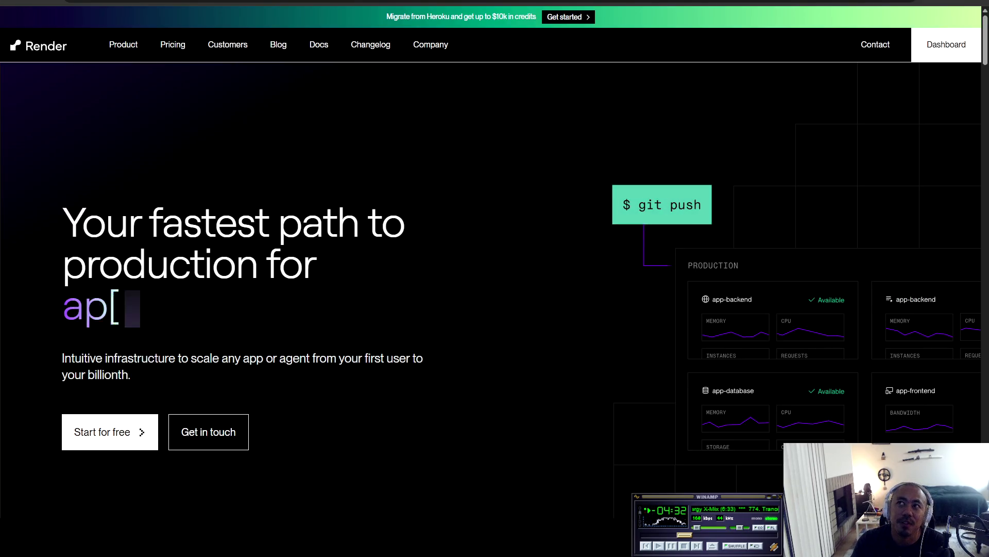
Step: Flip between the Google AI Studio playground and Render homepage tabs
key("ctrl+shift+Tab")
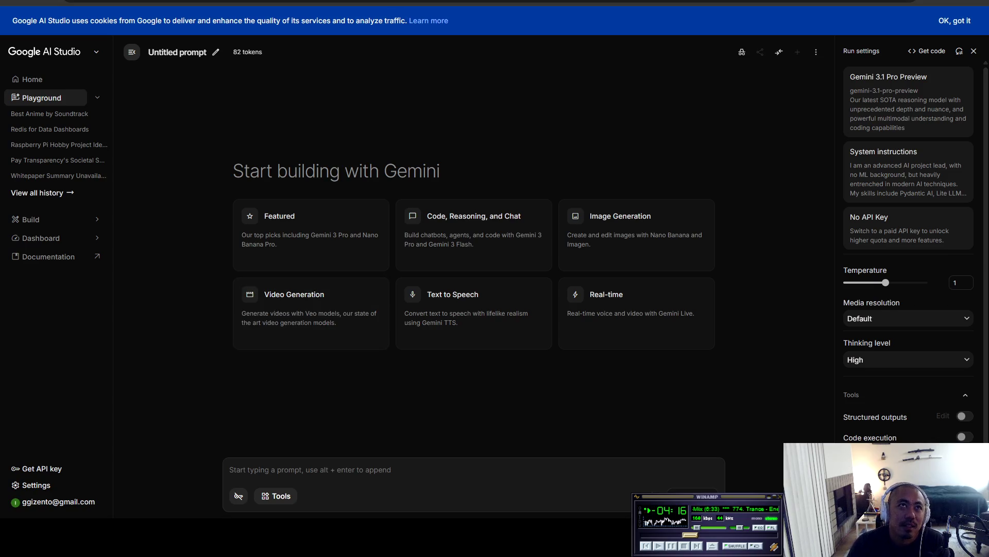
key("ctrl+Tab")
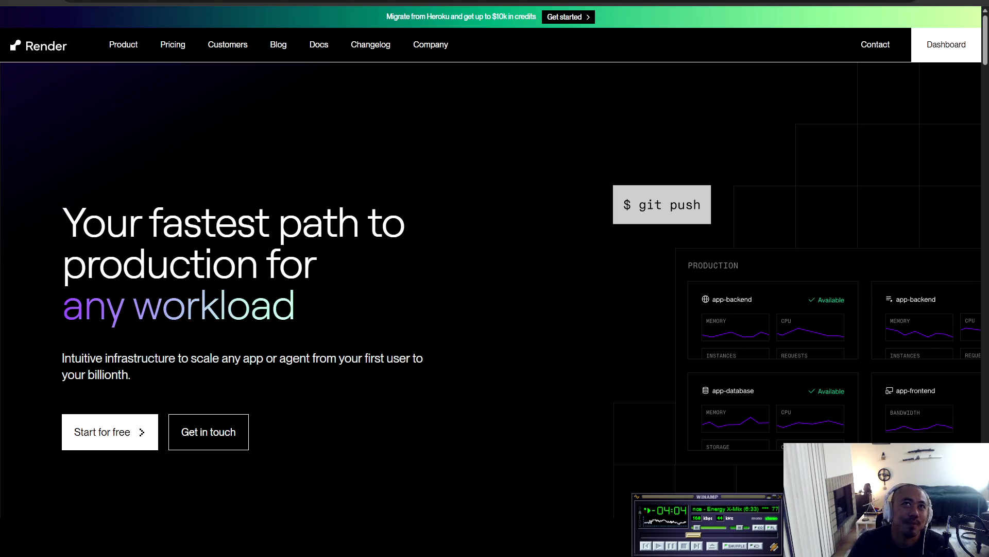
key("ctrl+Tab")
key("ctrl+Tab")
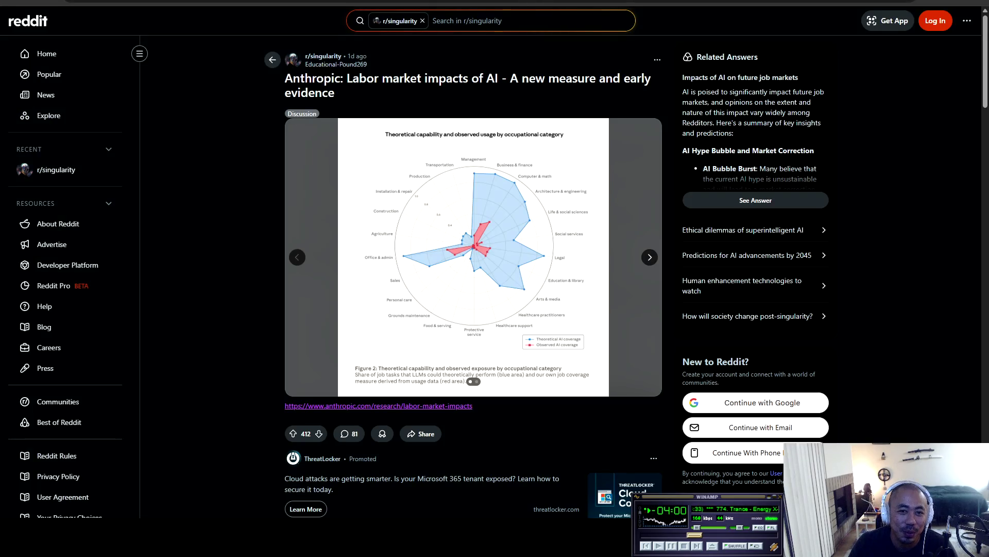
Step: Scroll the Anthropic 'Labor market impacts of AI' article down to References and back up
key("ctrl+Tab")
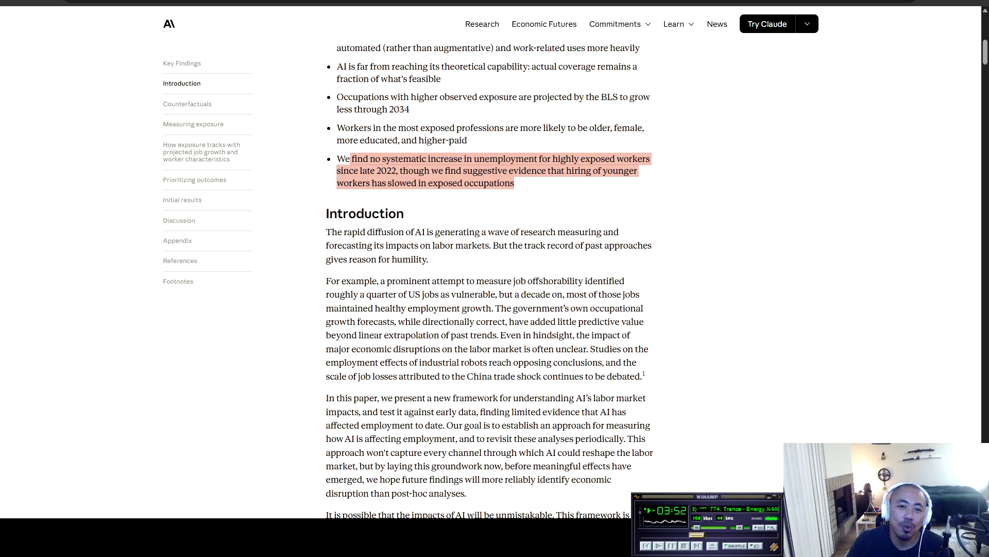
scroll(490, 278, "down", 15)
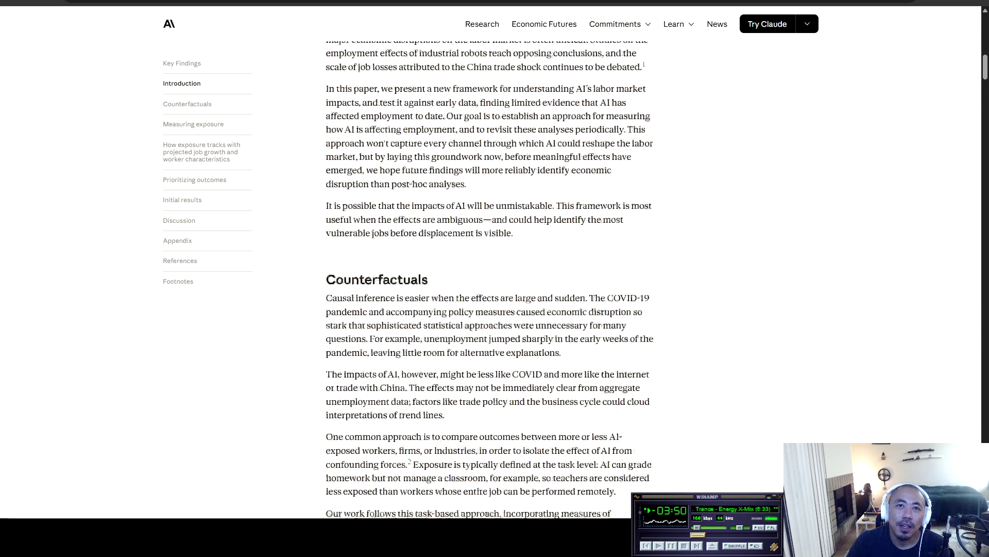
scroll(490, 278, "down", 20)
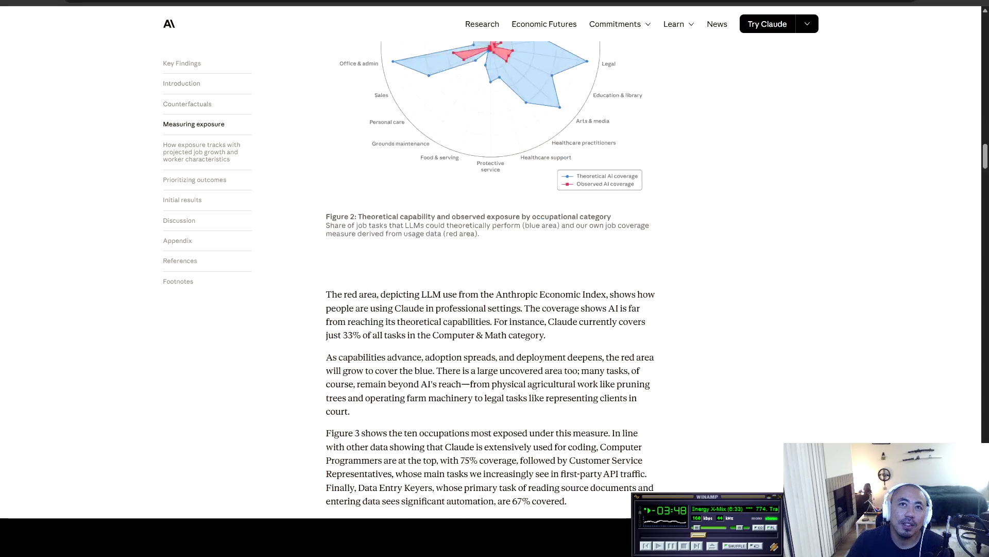
scroll(489, 278, "down", 20)
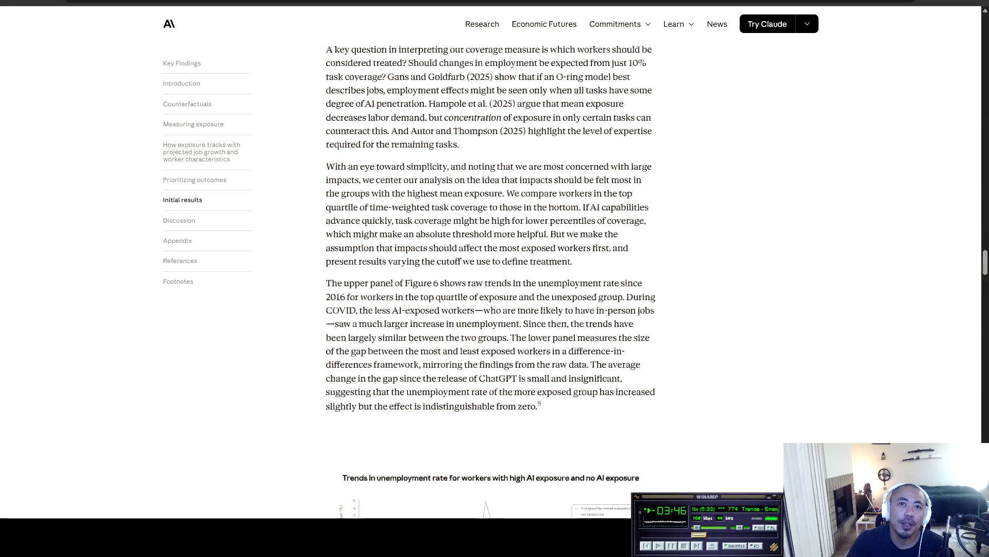
scroll(490, 278, "down", 20)
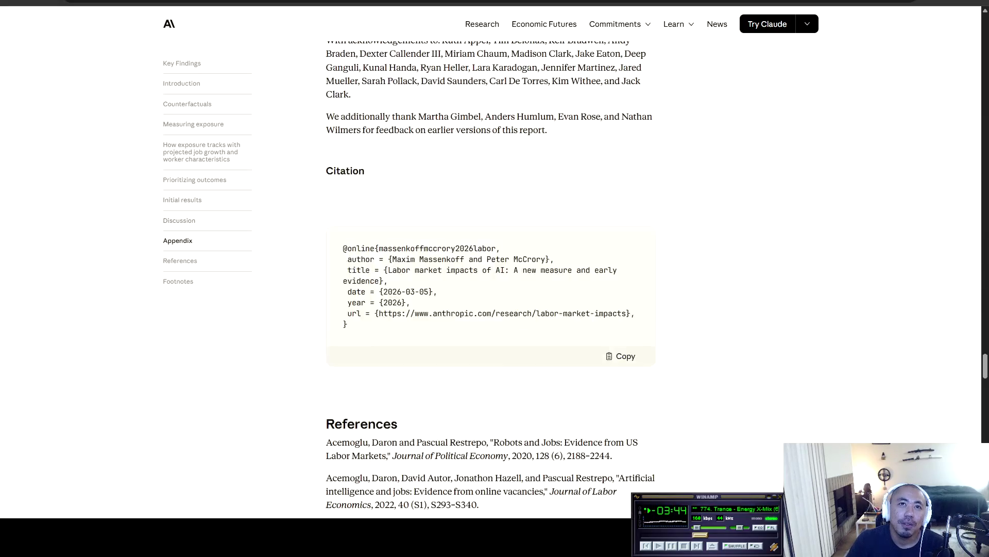
scroll(490, 279, "down", 10)
scroll(489, 278, "up", 20)
scroll(490, 279, "up", 20)
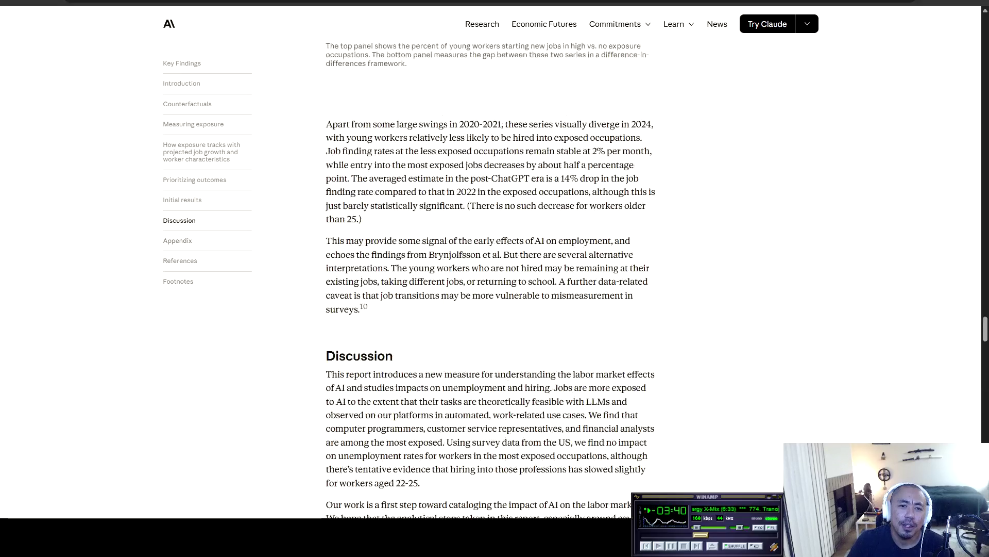
scroll(489, 278, "up", 20)
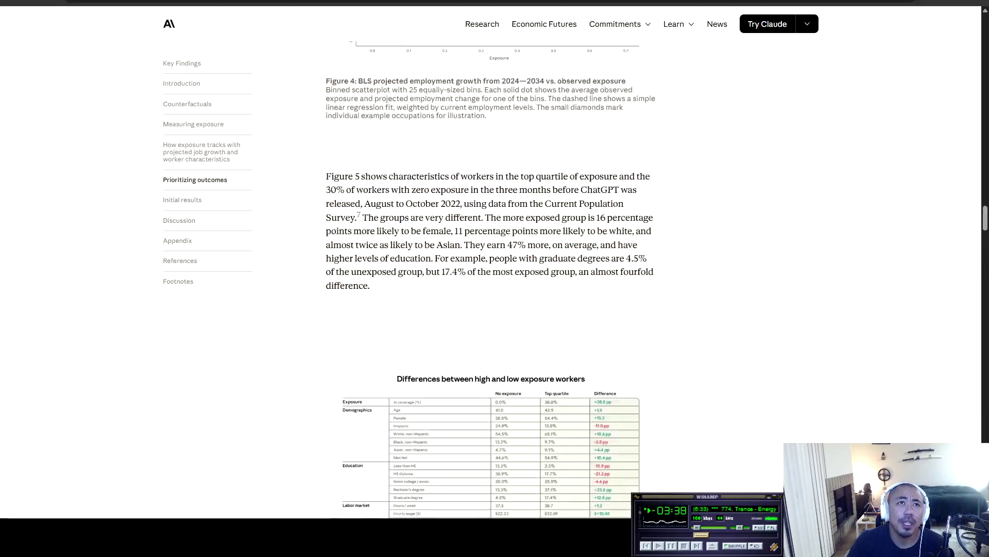
scroll(489, 278, "up", 20)
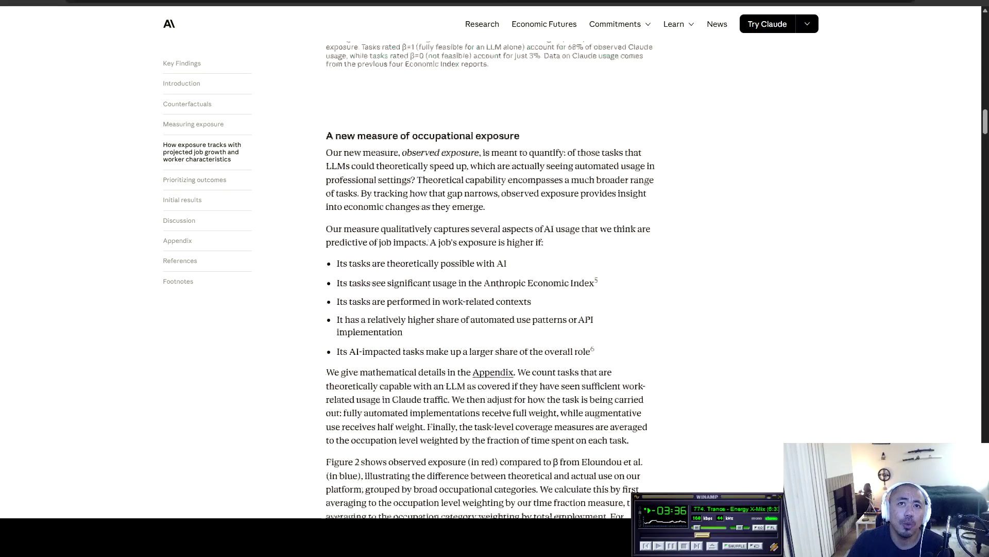
scroll(490, 278, "up", 6)
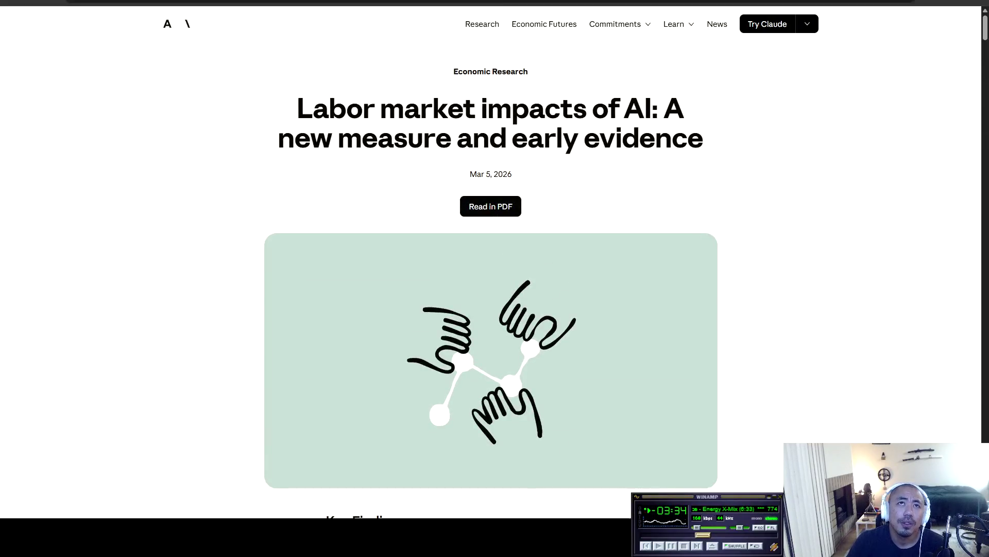
scroll(489, 278, "down", 5)
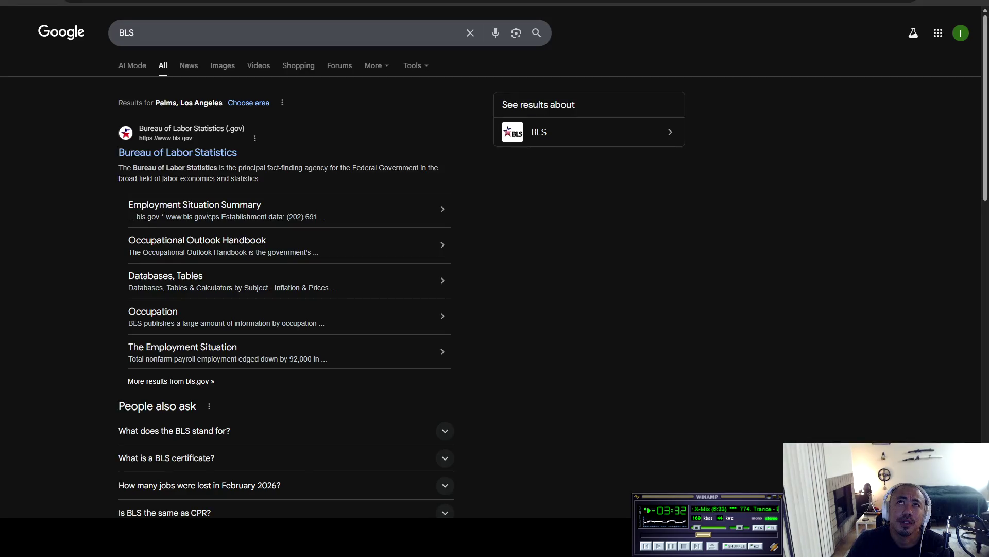
Step: Go back to the r/singularity feed, scroll down, and view the GPT-5.4 Thinking benchmarks image full-size
scroll(473, 278, "down", 8)
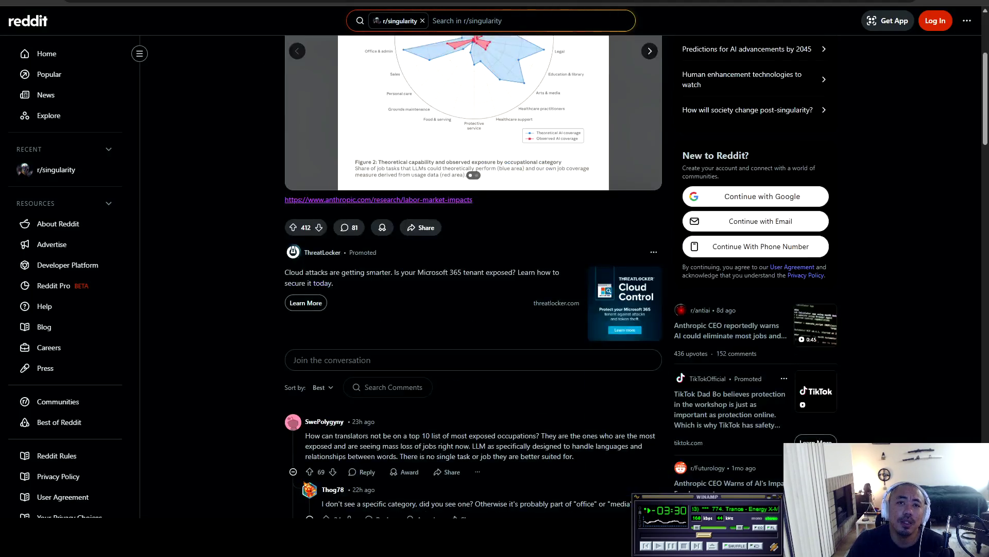
scroll(473, 278, "up", 5)
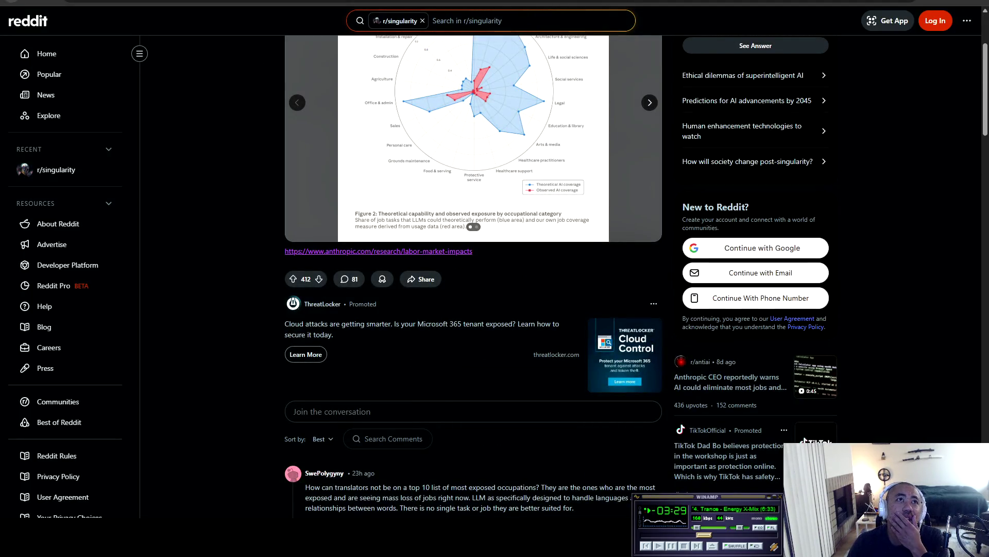
key("alt+Left")
scroll(473, 278, "down", 3)
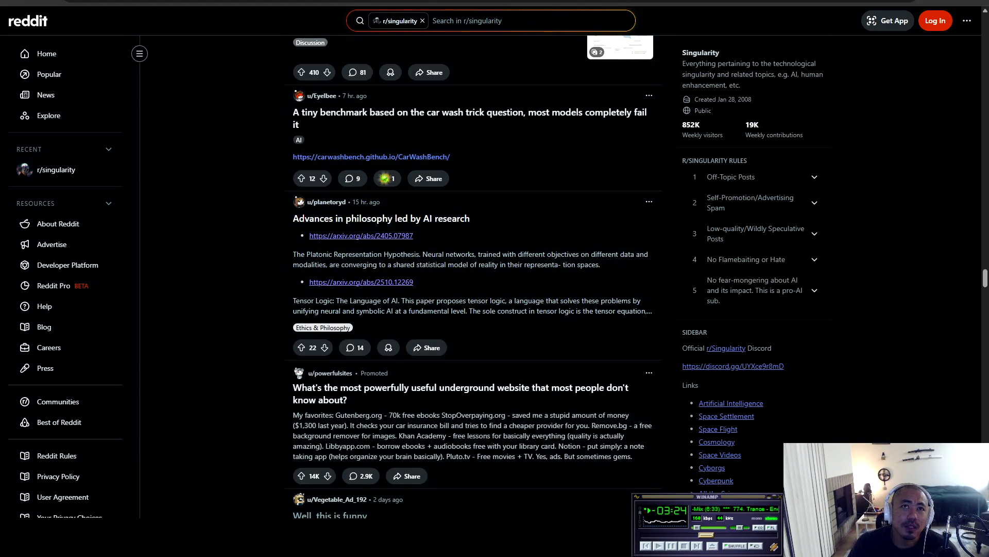
scroll(473, 279, "down", 3)
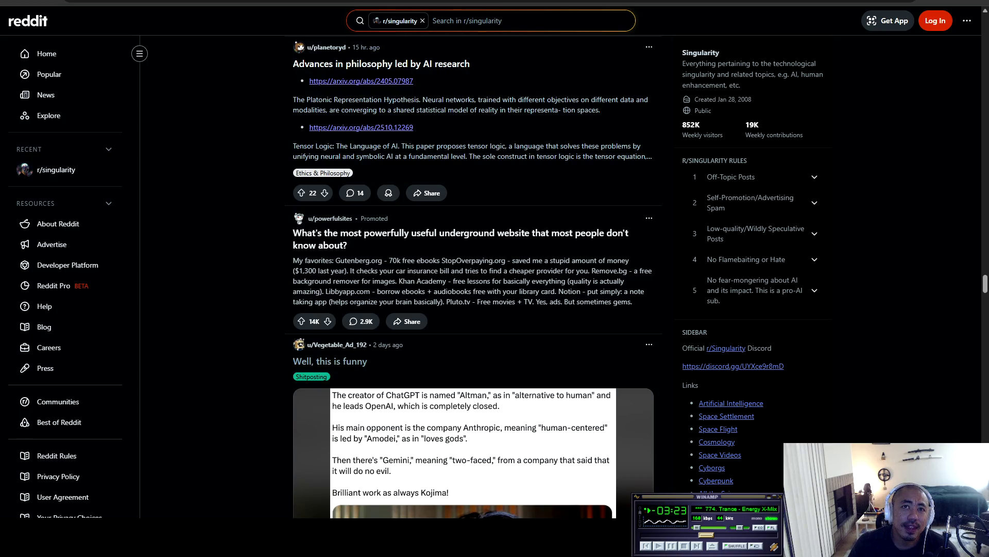
scroll(473, 278, "down", 4)
scroll(473, 278, "down", 4)
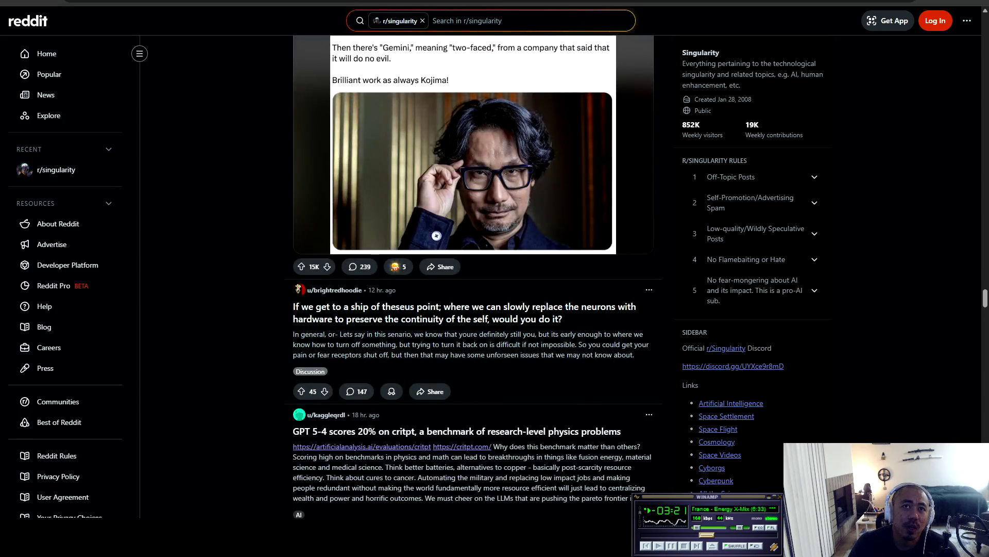
scroll(473, 278, "down", 4)
scroll(473, 279, "down", 5)
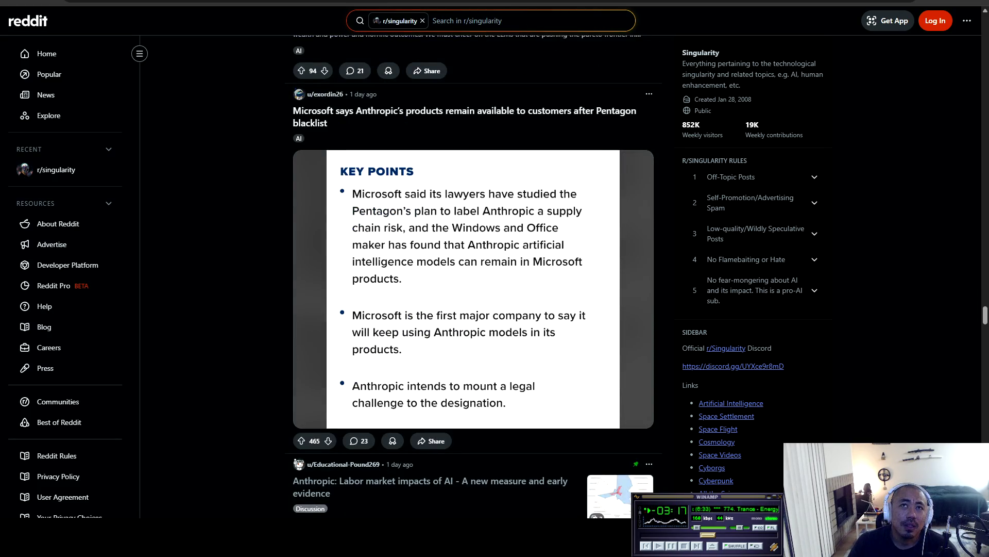
scroll(473, 278, "down", 5)
scroll(473, 278, "down", 12)
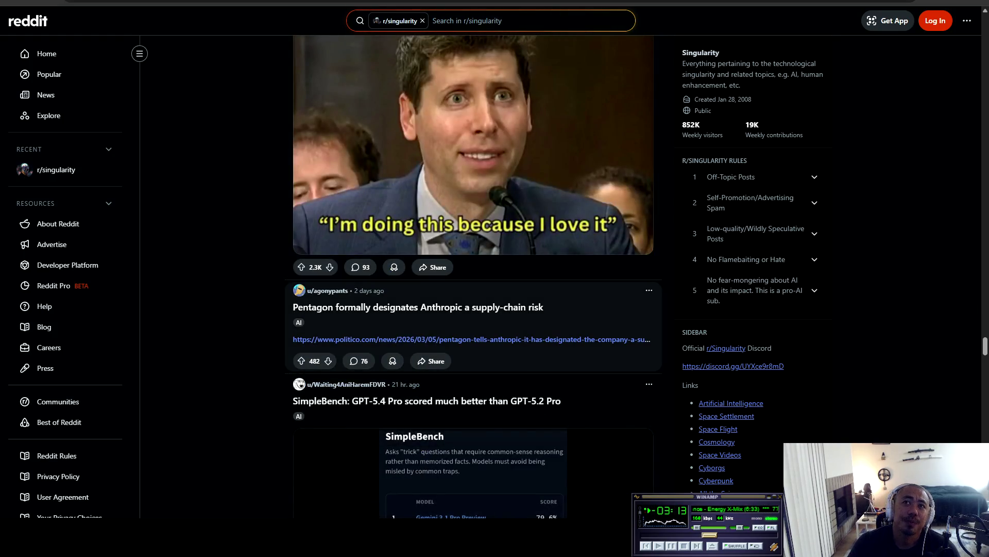
scroll(473, 278, "down", 4)
scroll(474, 278, "down", 7)
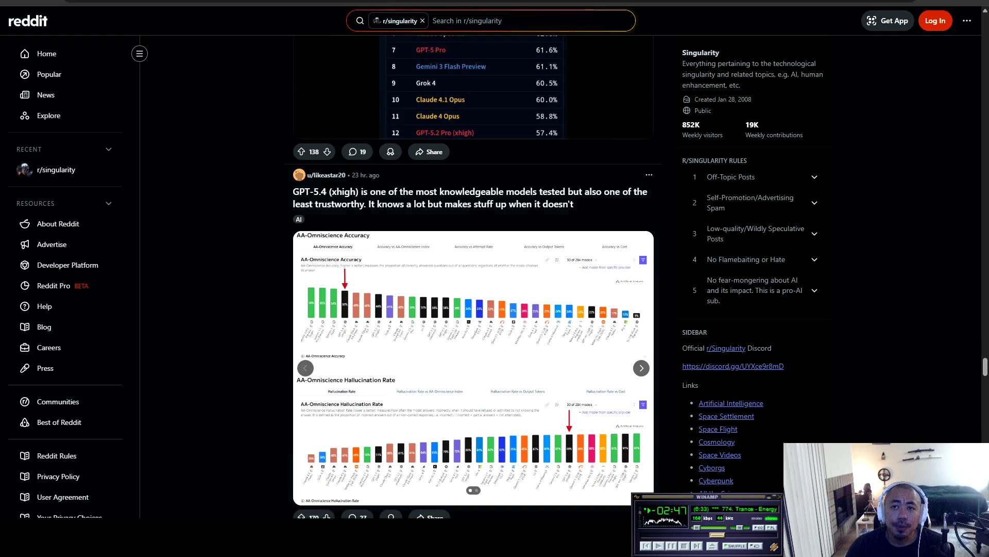
scroll(473, 278, "down", 4)
scroll(473, 278, "down", 4)
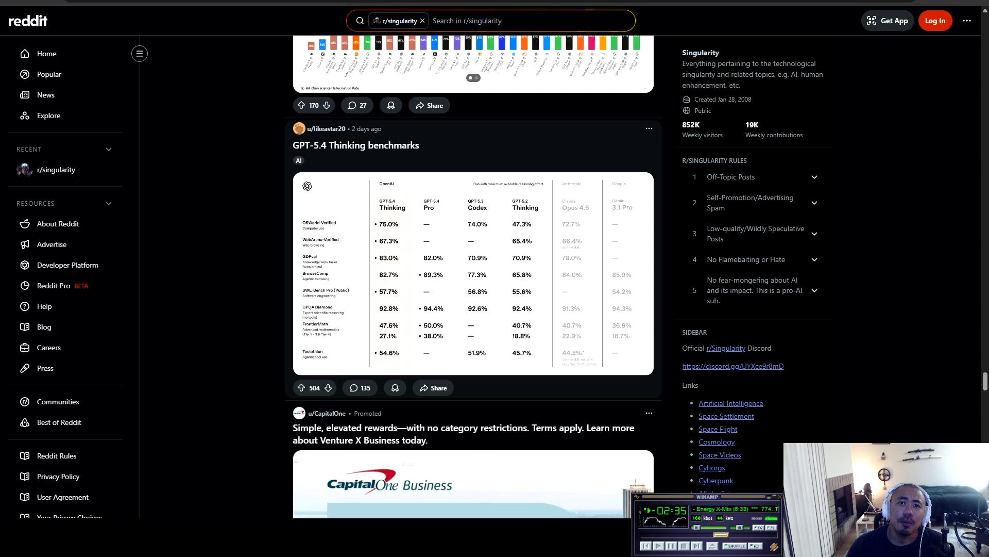
left_click(473, 273)
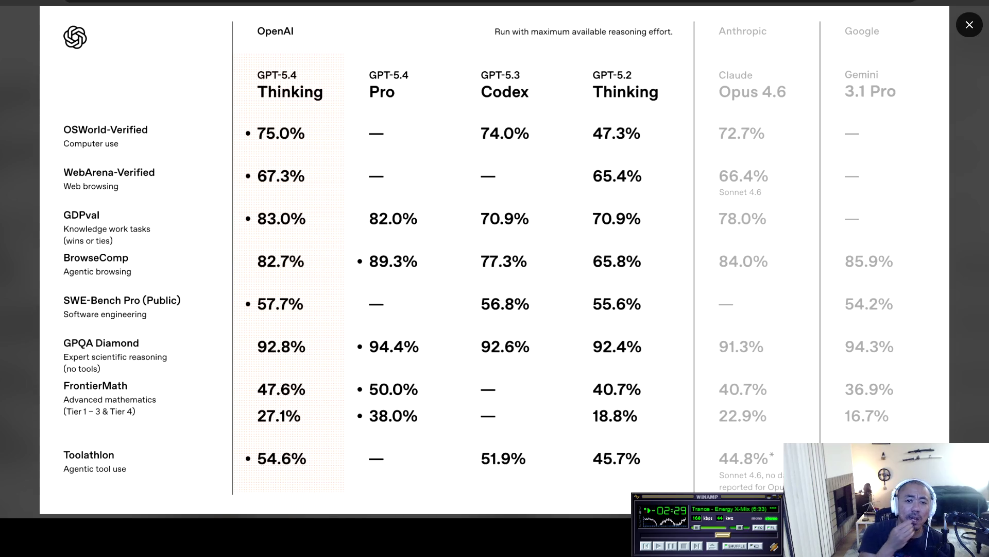
Step: Search Google for 'openai 5.4' in a new tab and open OpenAI's Introducing GPT-5.4 article
key("ctrl+t")
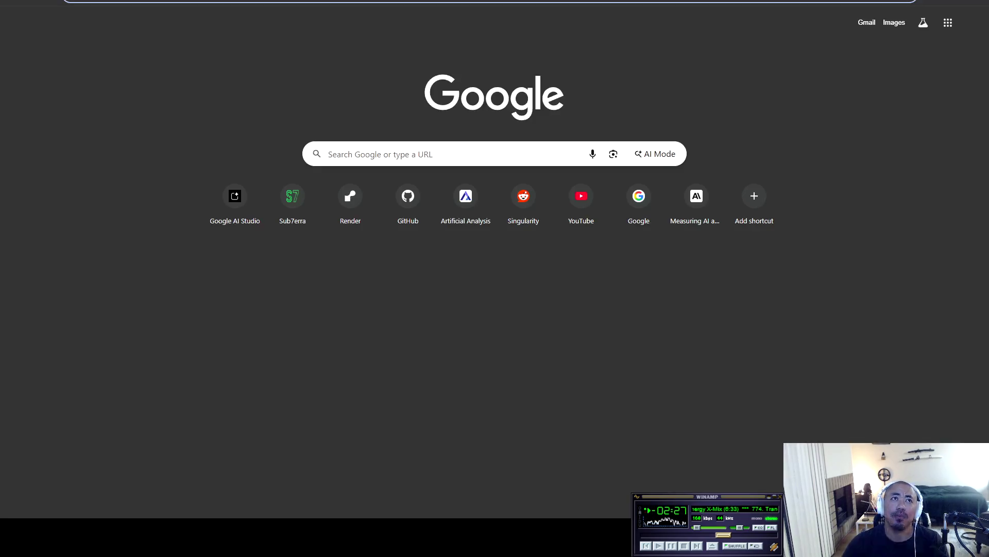
type("openai")
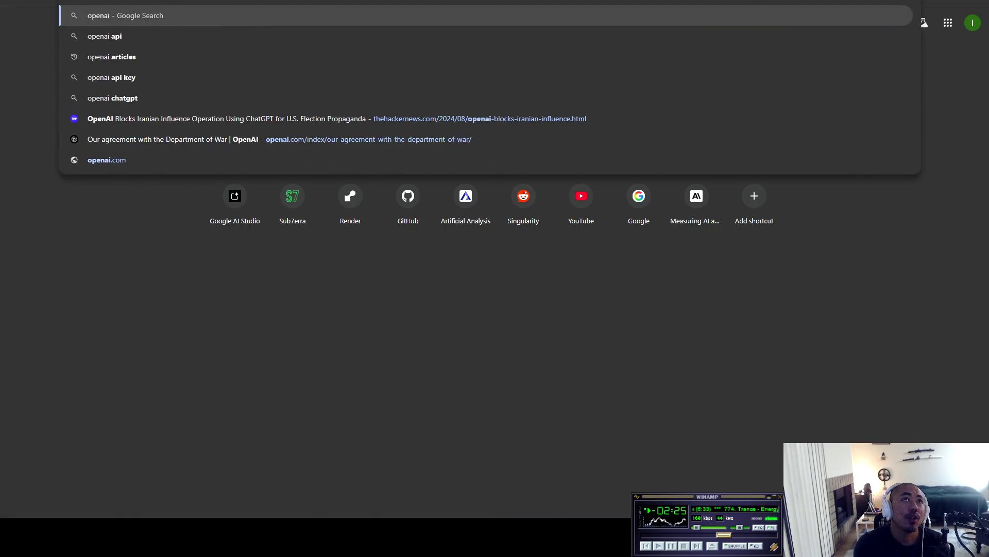
type(" 5.4")
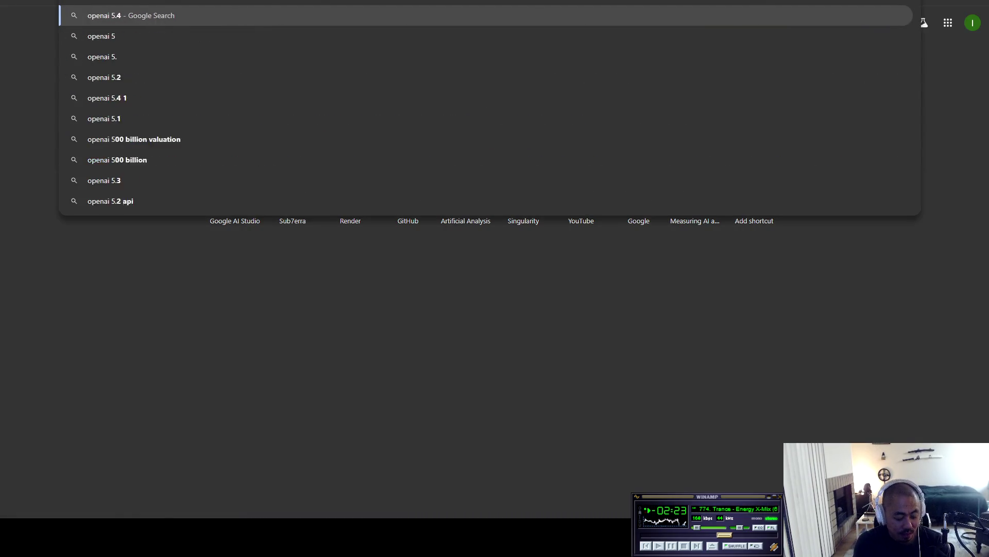
key("Return")
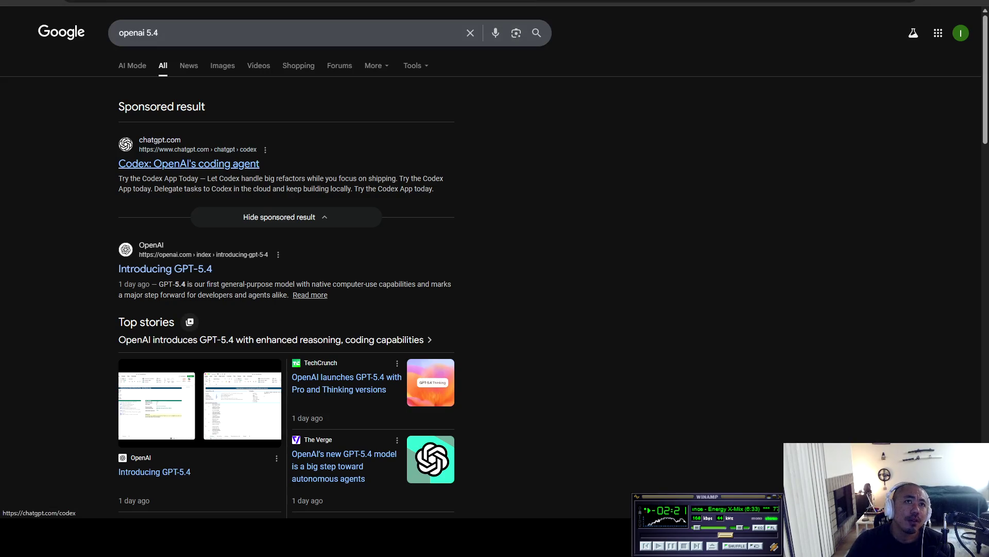
left_click(165, 269)
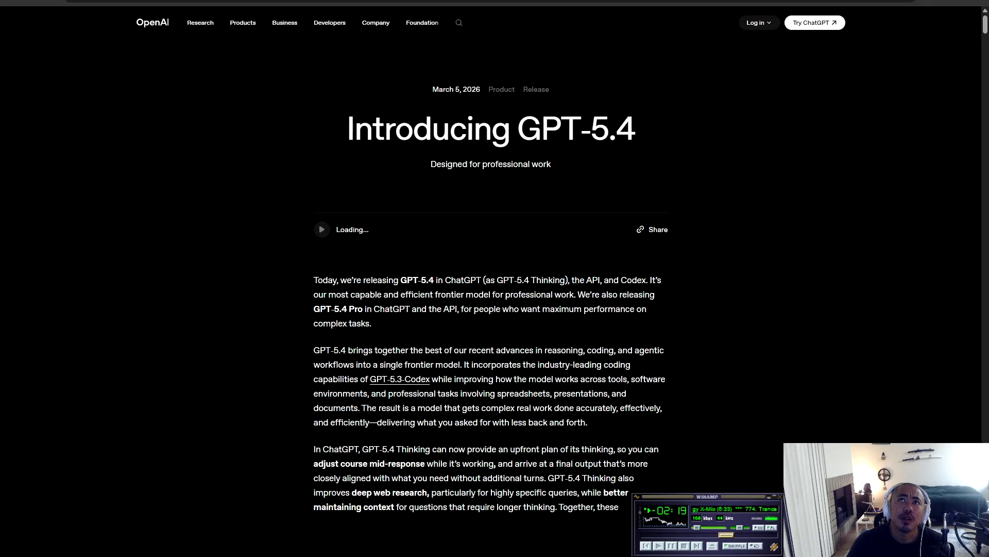
Step: Scroll the GPT-5.4 article down to the BrowseComp chart, where GPT-5.4 Pro leads at 89.3%
scroll(491, 278, "down", 8)
scroll(491, 278, "down", 20)
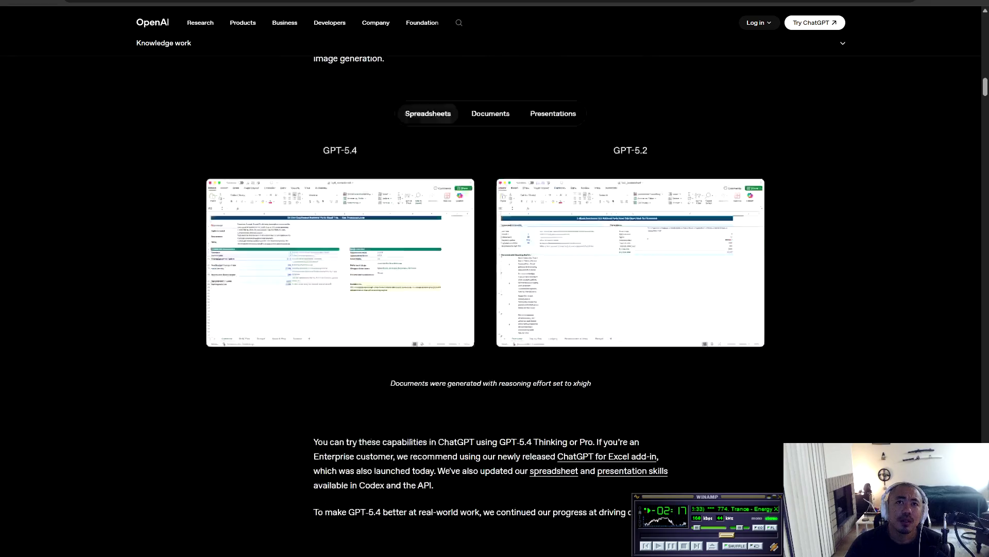
scroll(491, 278, "down", 20)
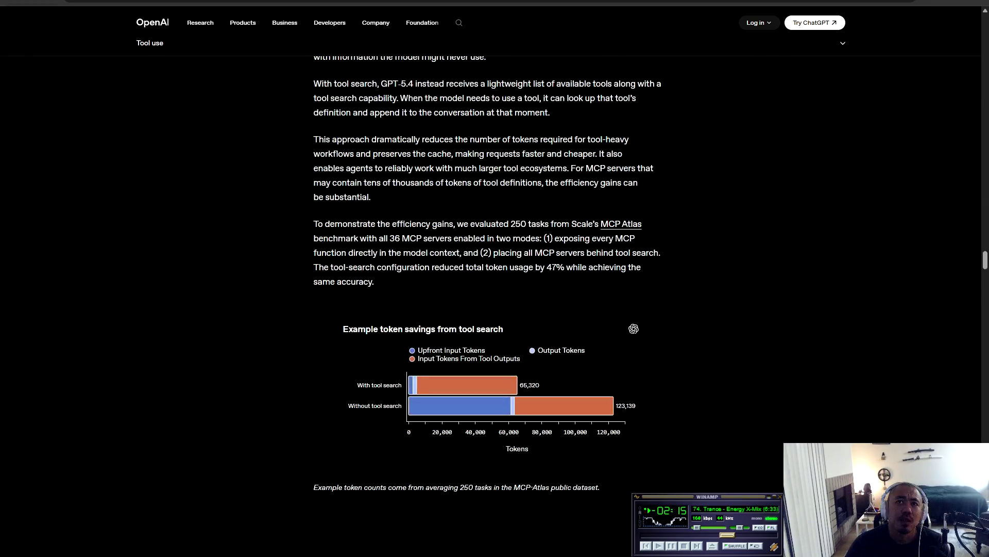
scroll(490, 279, "down", 10)
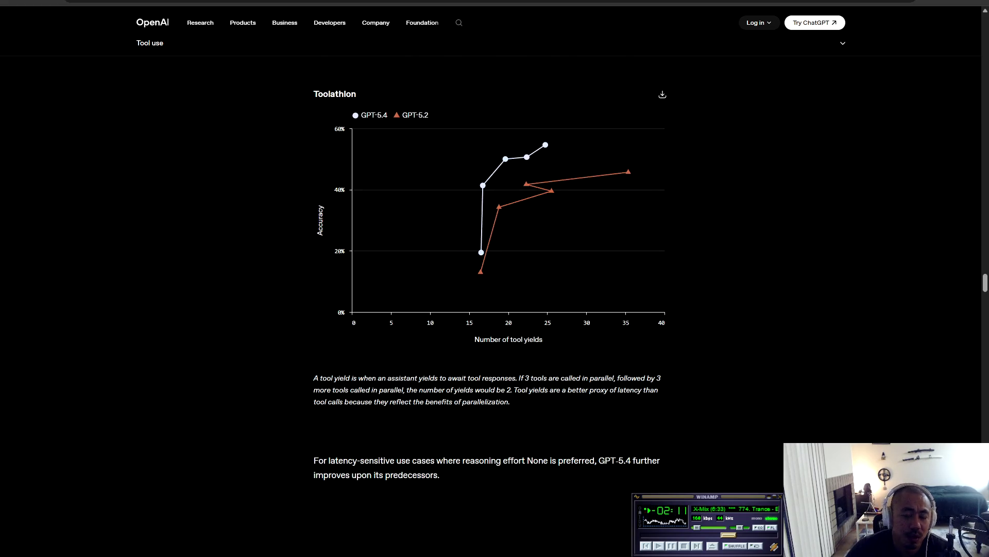
scroll(490, 278, "down", 4)
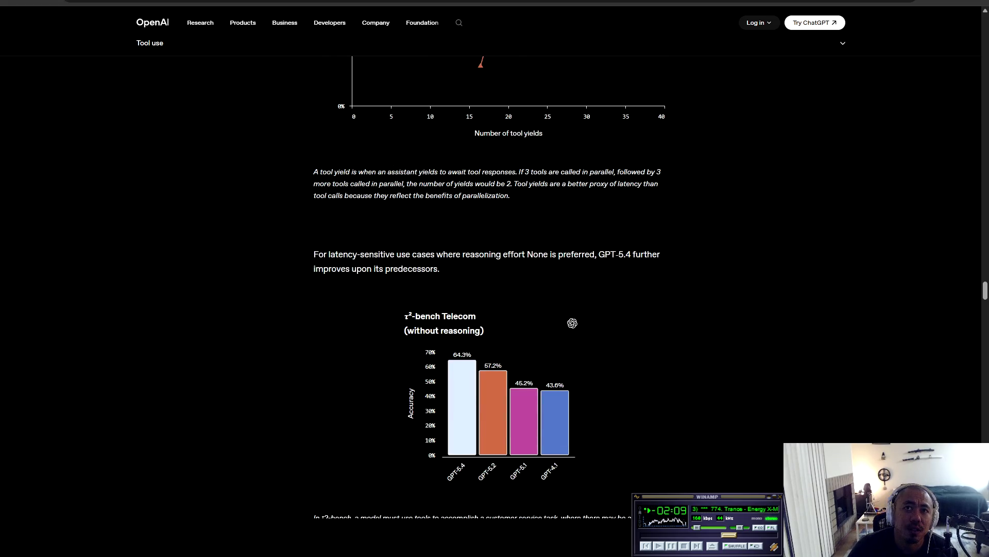
scroll(491, 279, "down", 10)
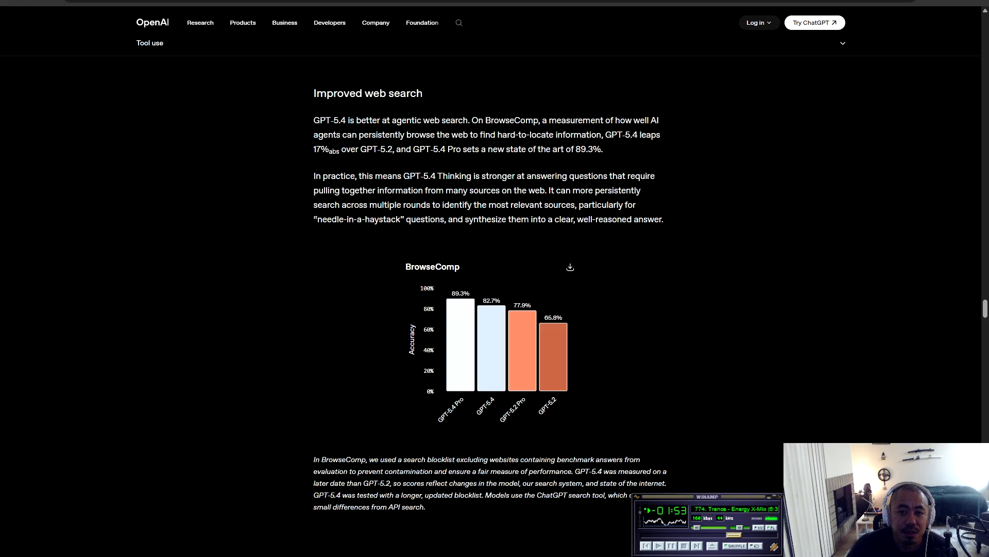
scroll(494, 309, "down", 4)
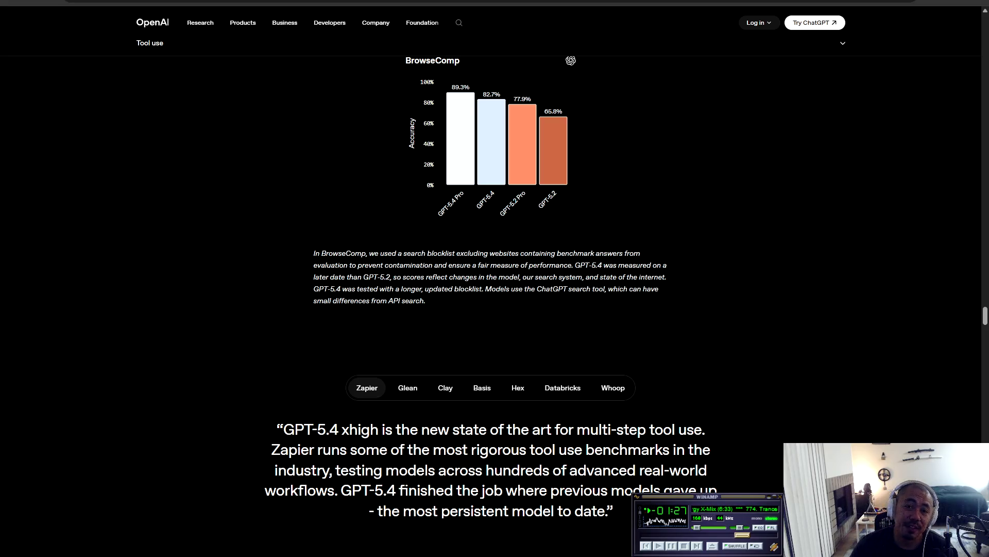
Step: Highlight lines of the BrowseComp note while reading, then continue to the Zapier quote and Steerability demo
left_click_drag(314, 253, 705, 435)
left_click(705, 435)
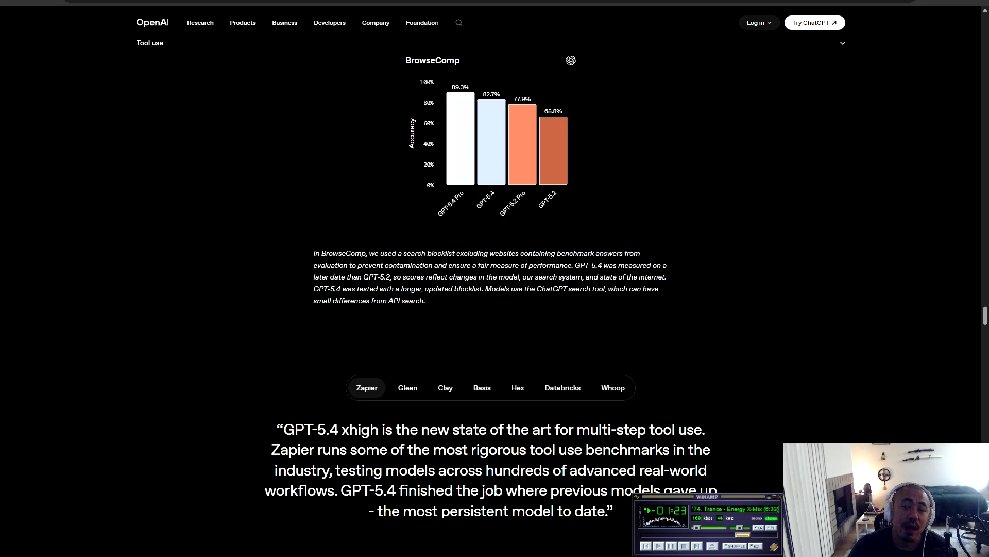
left_click_drag(334, 277, 705, 435)
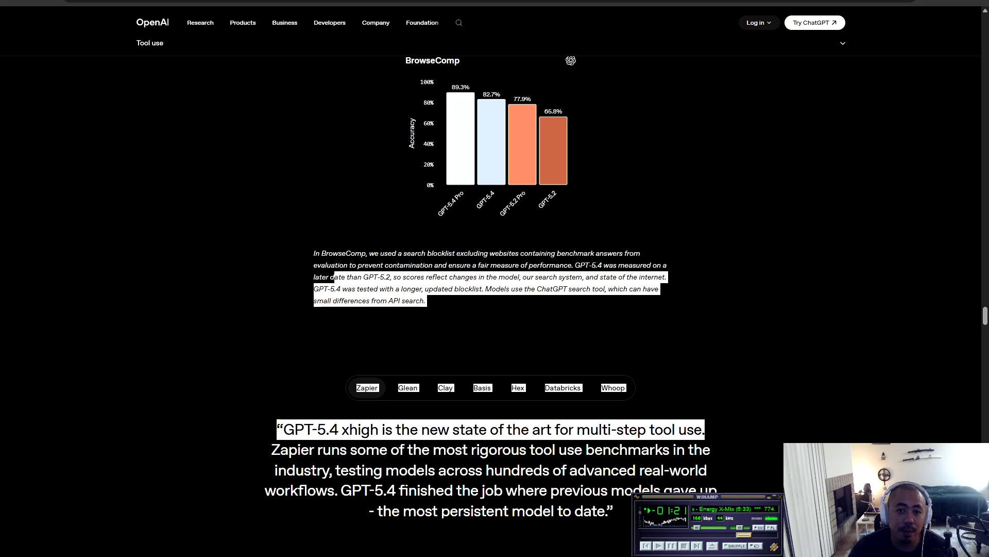
left_click(705, 435)
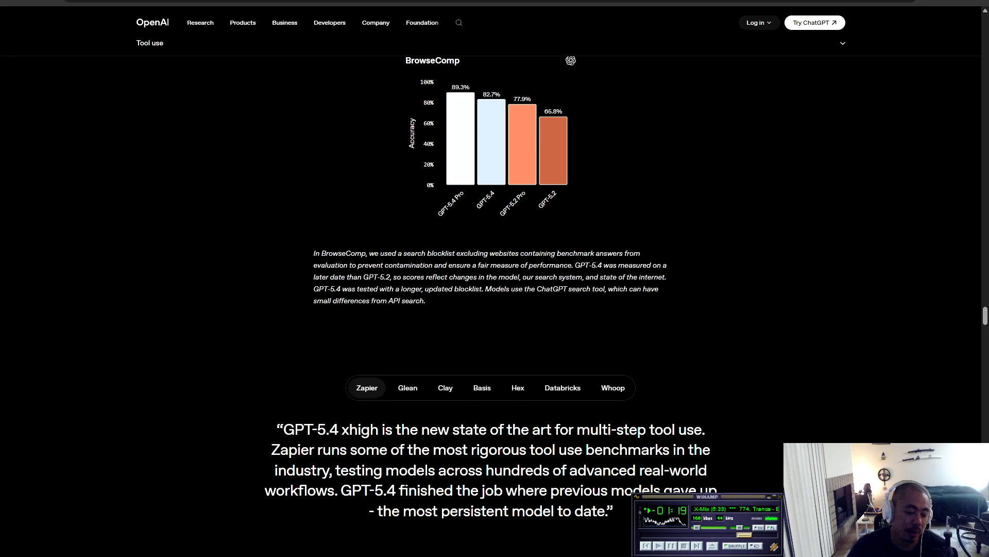
left_click_drag(320, 265, 535, 288)
left_click(534, 288)
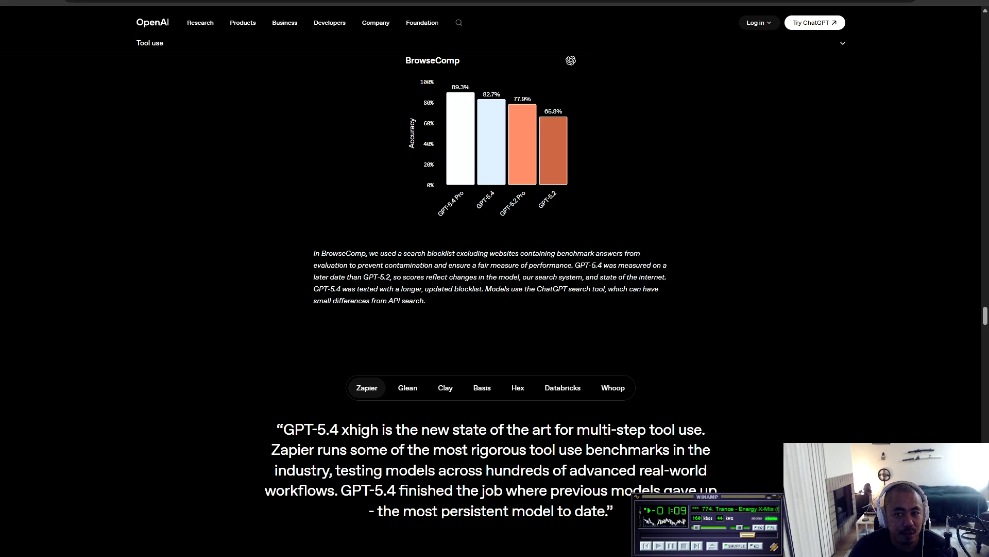
scroll(495, 278, "down", 5)
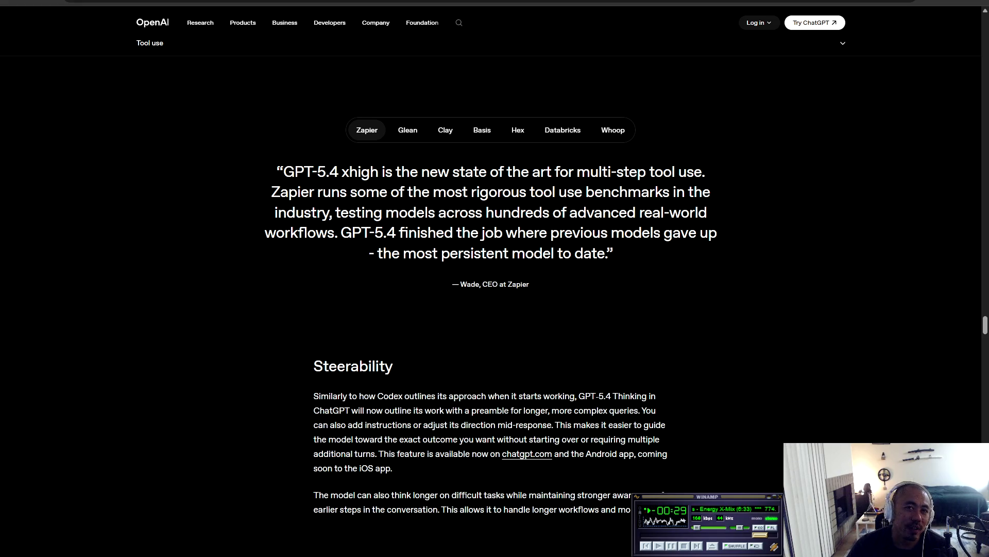
scroll(490, 309, "down", 5)
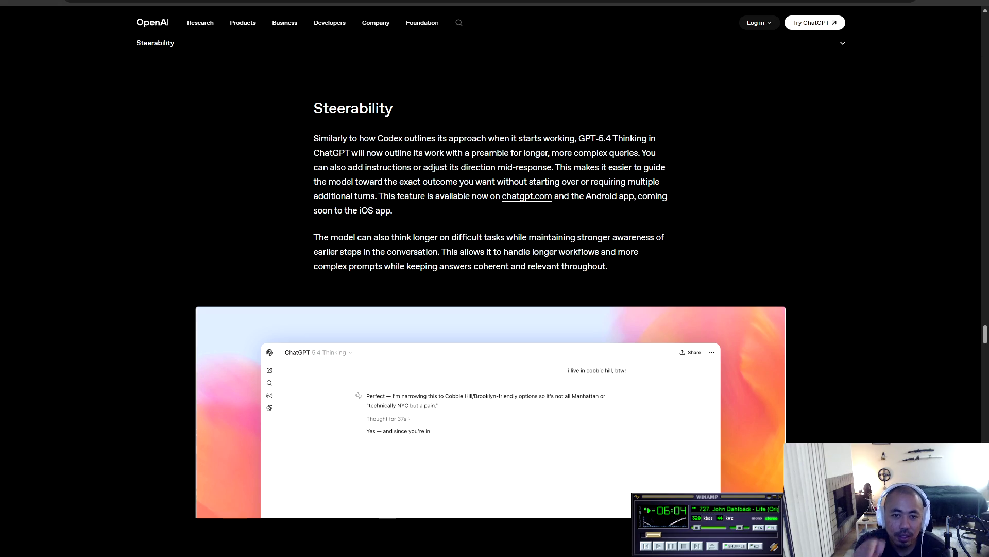
Step: Scroll past Steerability and Safety to the pricing table showing gpt-5.4 at $2.50 input, $15 output
scroll(490, 289, "down", 5)
scroll(490, 288, "down", 10)
scroll(489, 289, "down", 7)
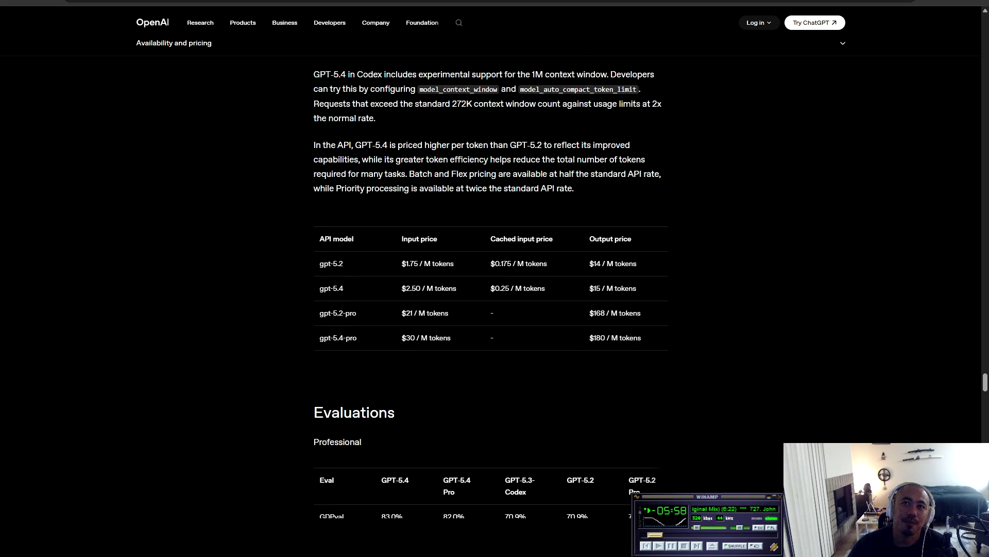
Step: Scroll through the Evaluations tables past Abstract reasoning and Evals without reasoning to the footnotes
scroll(490, 289, "down", 2)
scroll(490, 289, "down", 6)
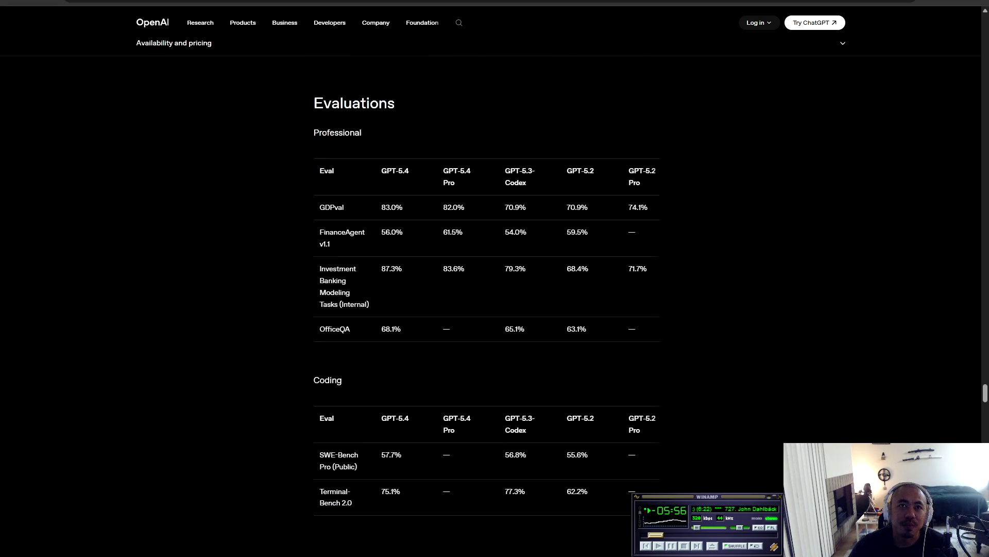
scroll(489, 289, "down", 4)
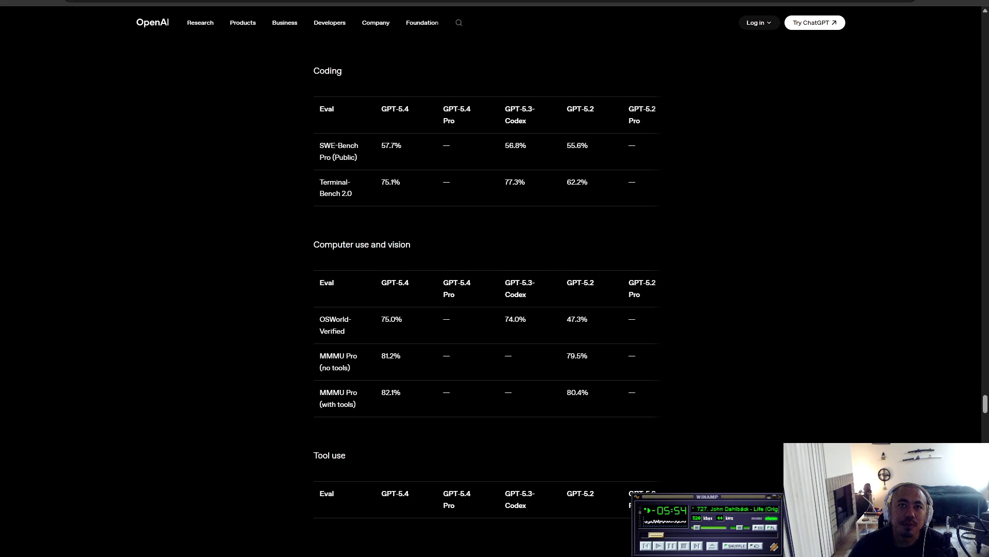
scroll(489, 288, "down", 19)
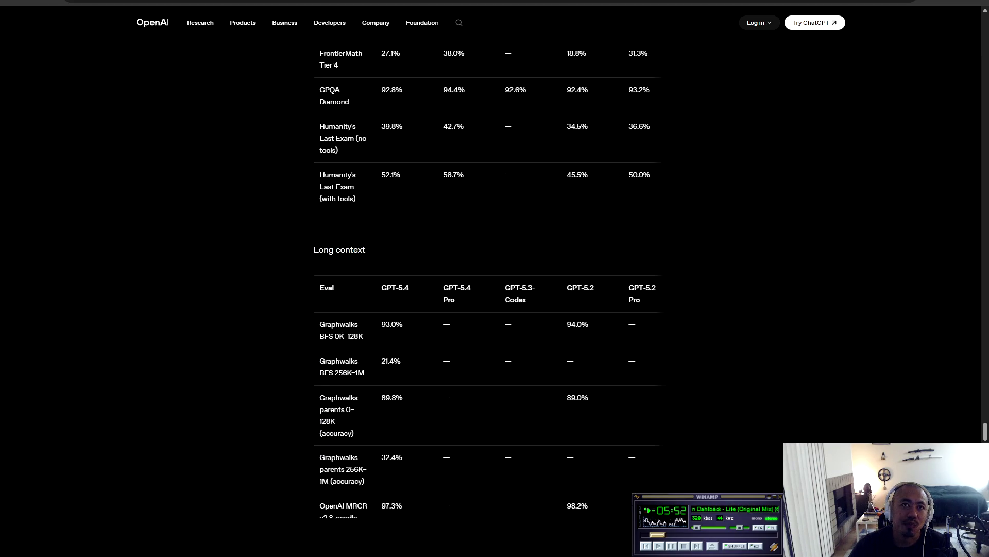
scroll(489, 288, "down", 10)
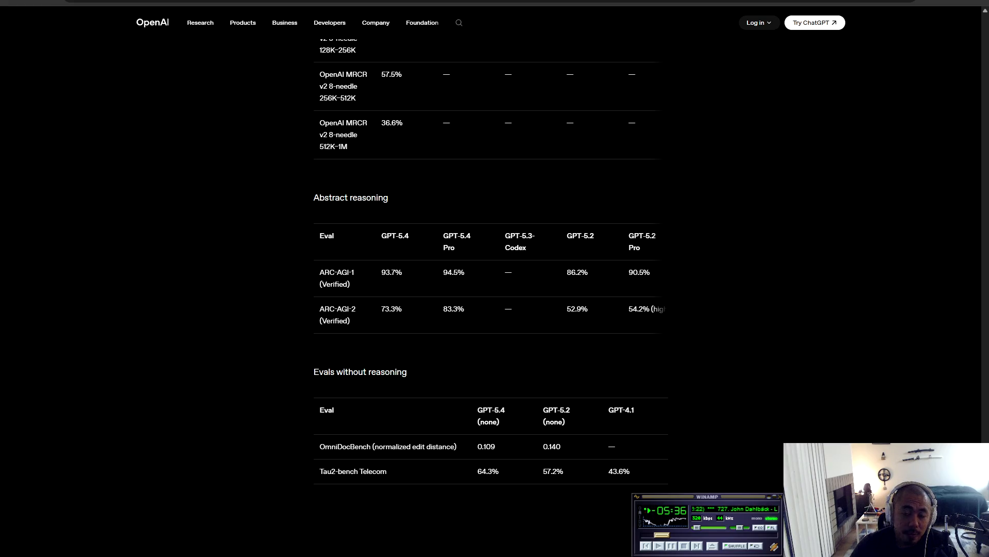
scroll(495, 279, "down", 6)
scroll(494, 278, "up", 5)
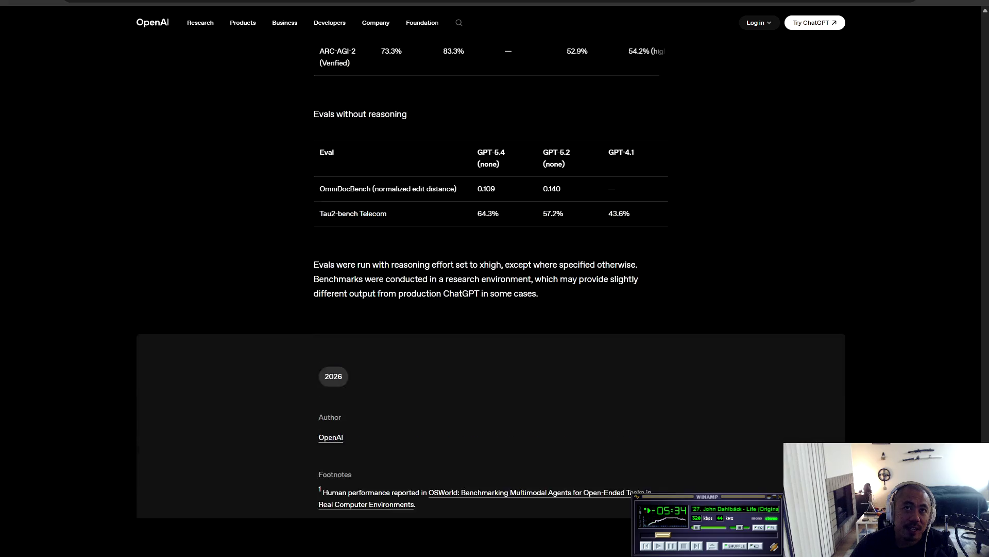
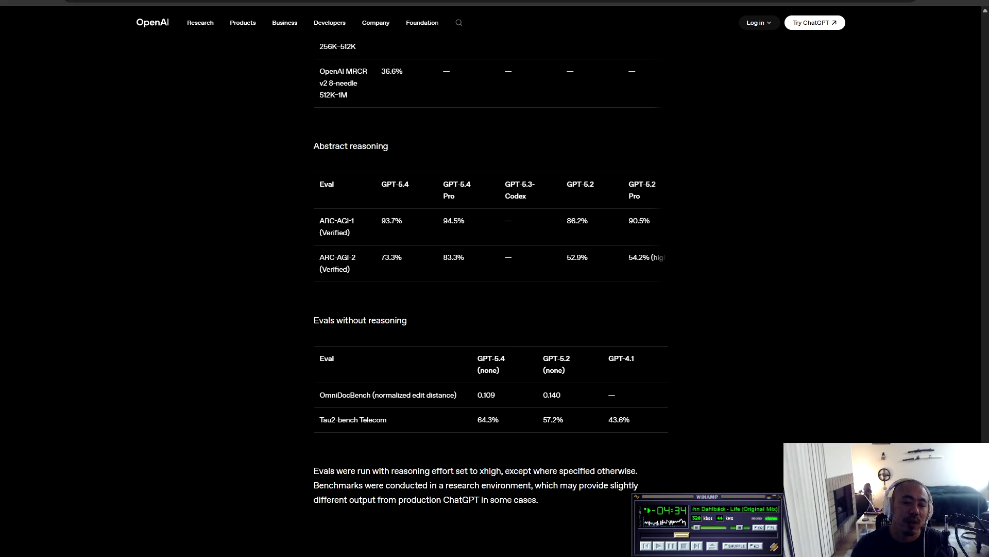
Step: Scroll through the GPT-5.4 academic benchmark eval tables
left_click_drag(389, 420, 319, 184)
scroll(486, 279, "up", 15)
scroll(486, 279, "up", 7)
scroll(487, 278, "down", 6)
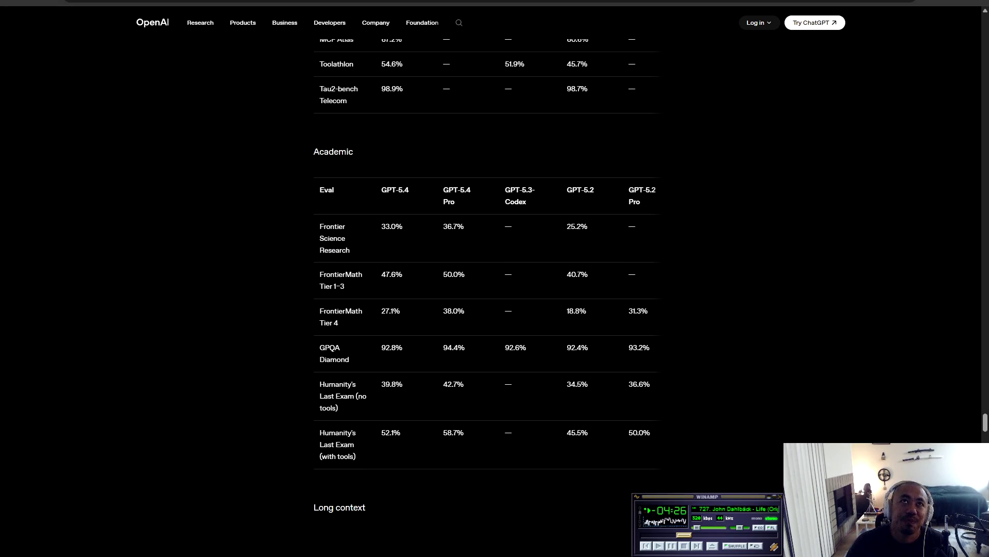
Step: Close the enlarged Reddit benchmark image and switch to the next browser tab
mouse_move(402, 3)
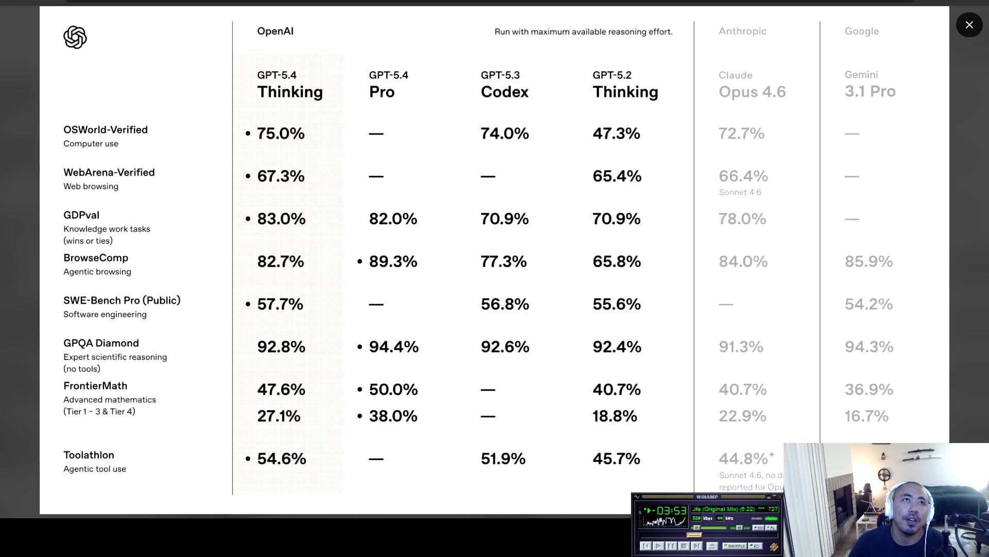
left_click(970, 25)
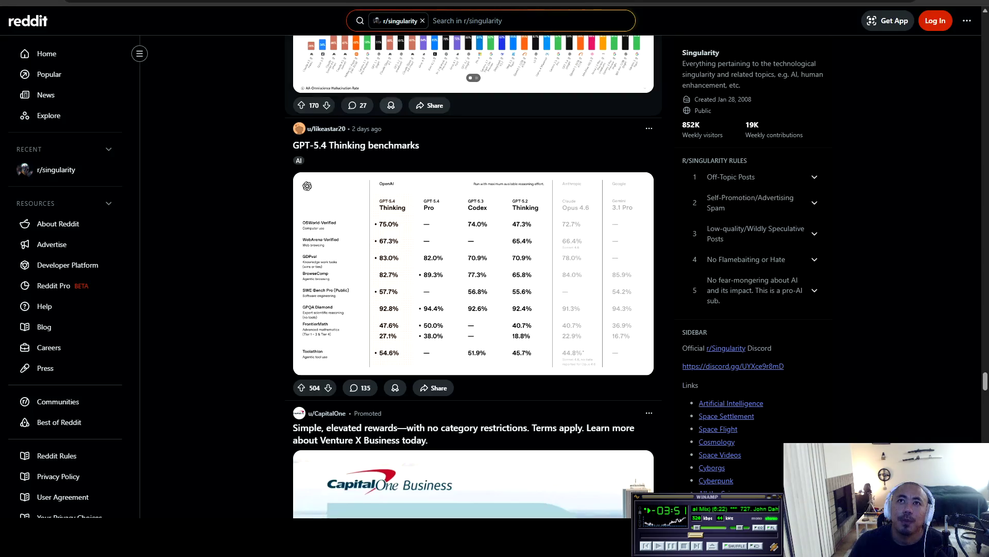
scroll(473, 278, "down", 4)
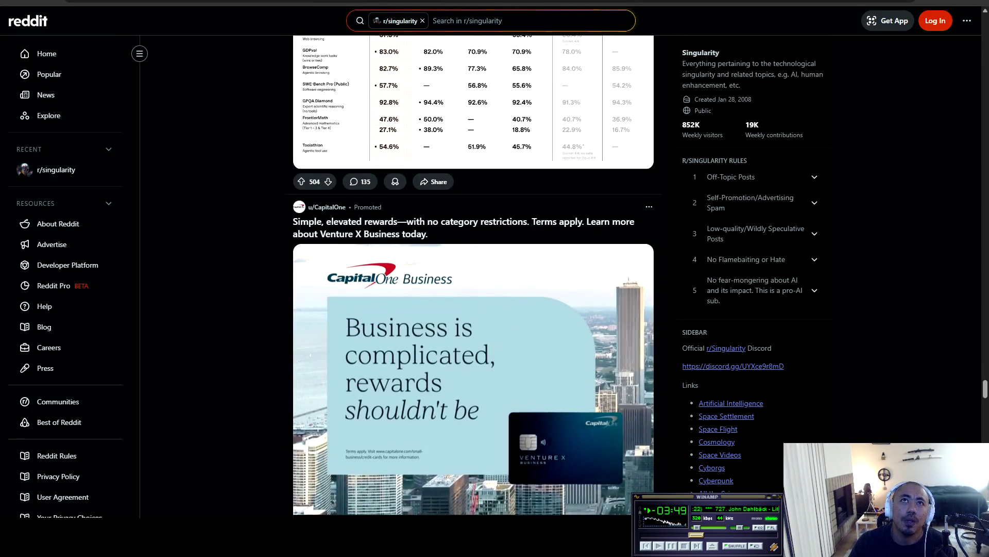
key("ctrl+Tab")
key("ctrl+Tab")
key("ctrl+Tab")
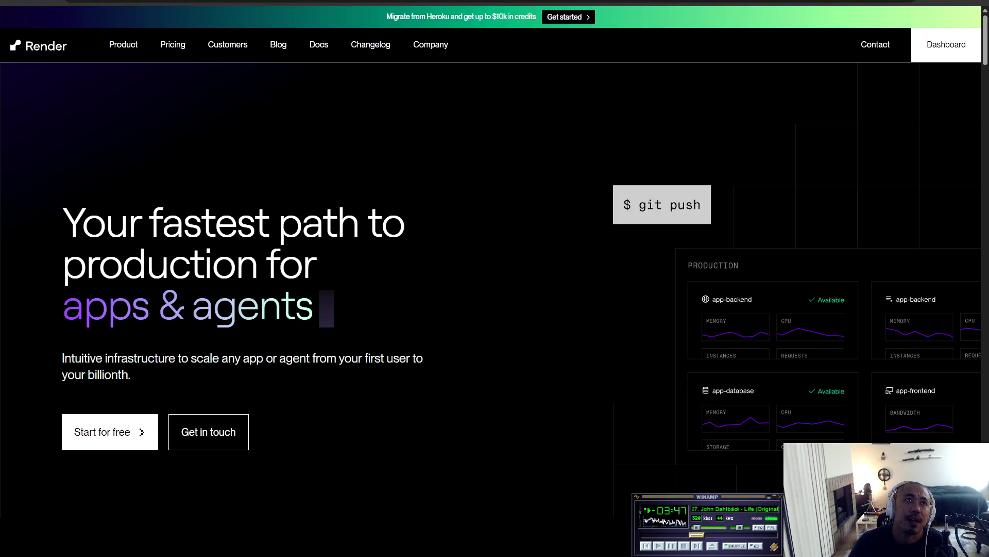
Step: Reopen the Redis for Data Dashboards chat, then Google 'redis' in a new tab
left_click(50, 129)
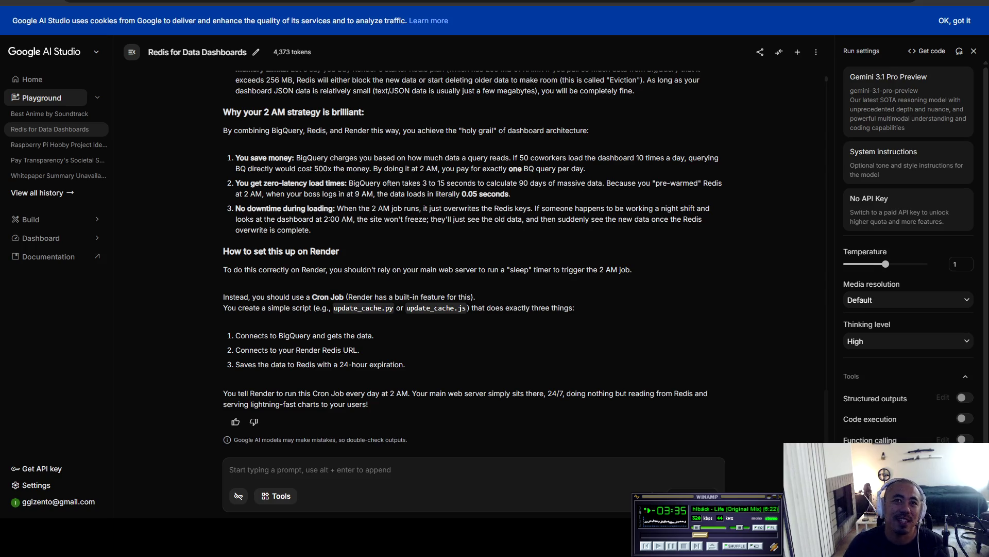
key("ctrl+t")
type("redis")
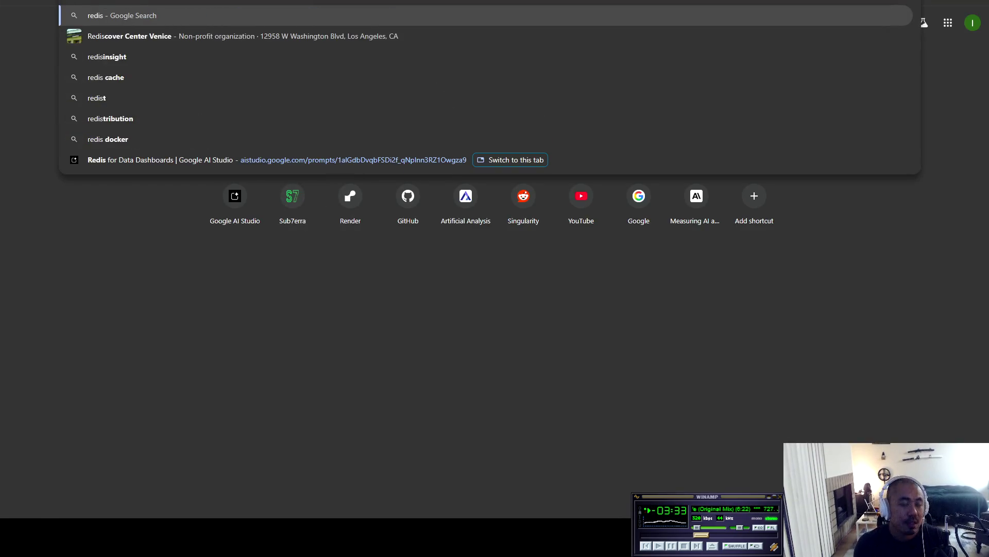
key("Return")
Step: Open the Redis get-started page, highlight the vector database sentence, and scroll to the footer
left_click(131, 172)
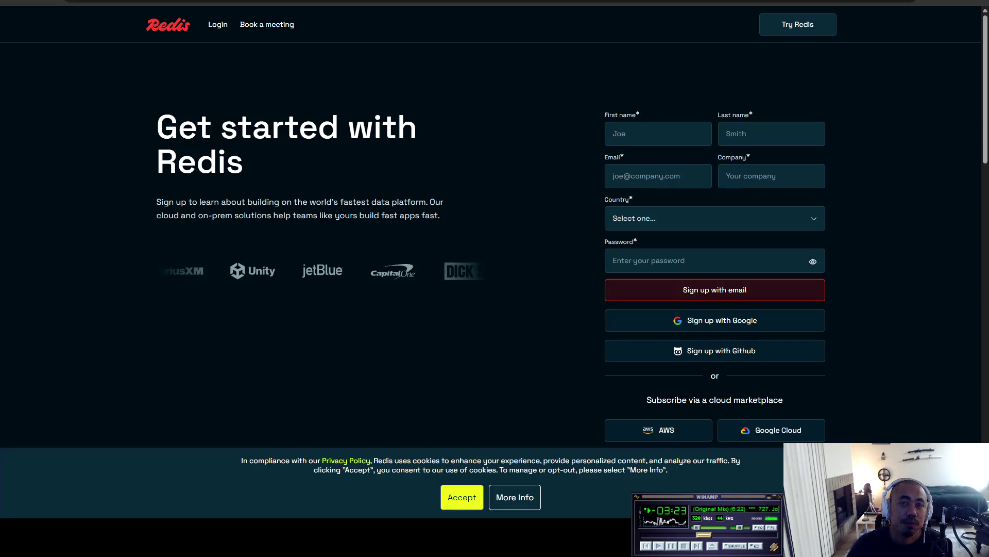
scroll(495, 232, "down", 4)
scroll(494, 232, "down", 3)
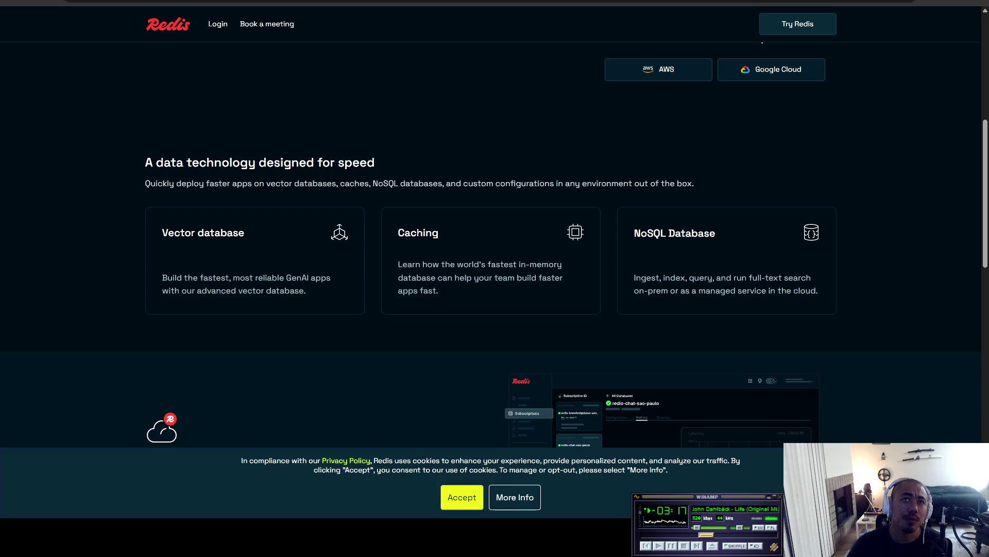
left_click_drag(248, 184, 681, 183)
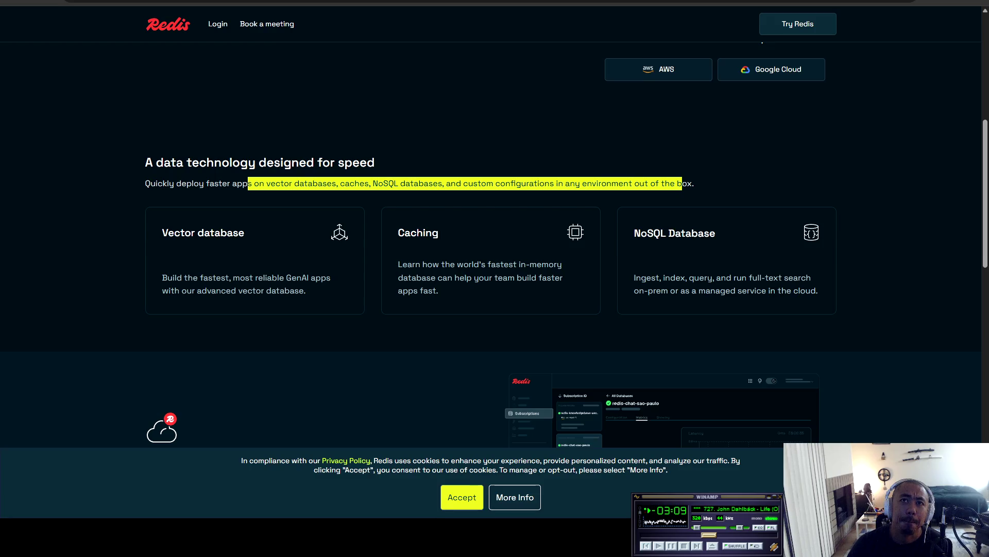
scroll(495, 258, "down", 4)
scroll(495, 258, "down", 6)
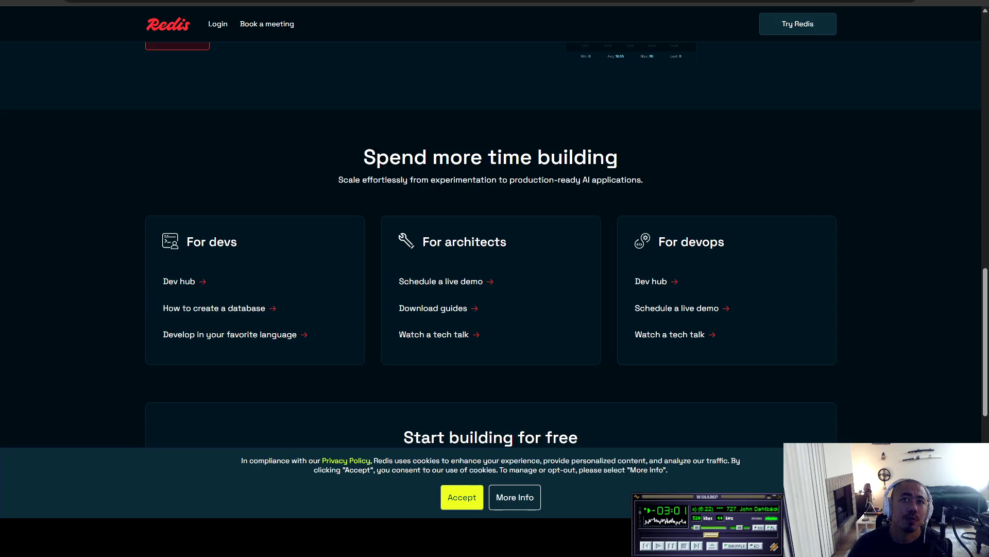
scroll(392, 278, "down", 6)
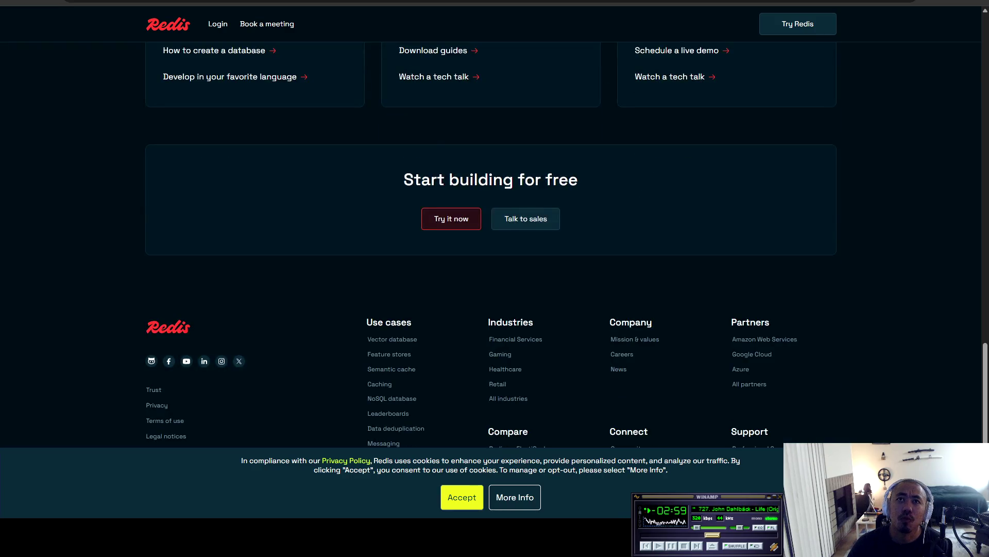
Step: Go to youtube.com in the same tab
key("ctrl+l")
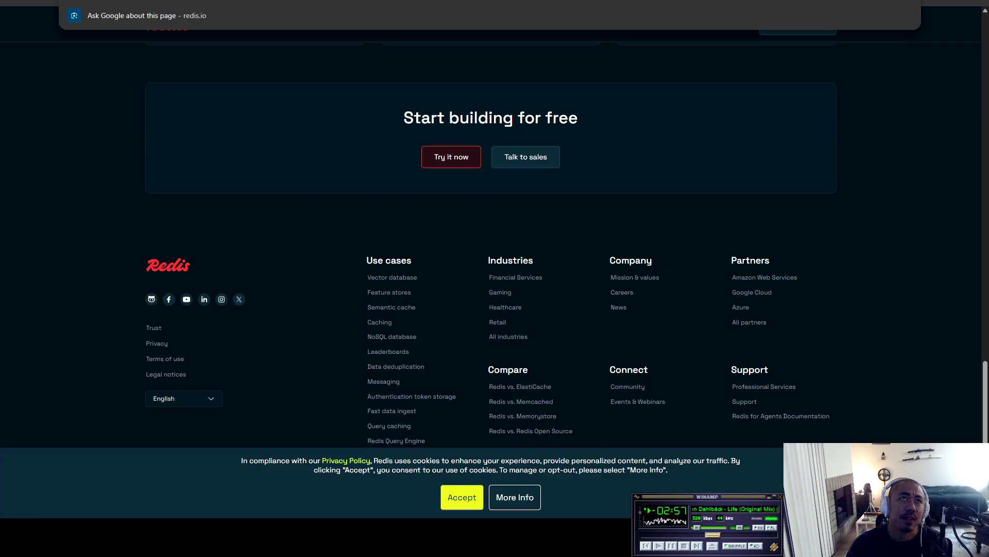
type("youtube.com")
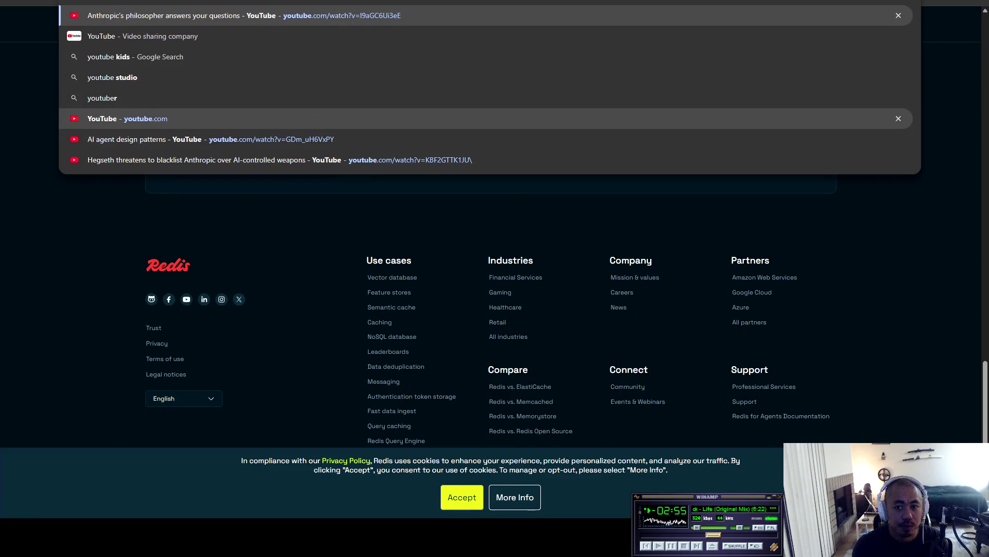
key("Return")
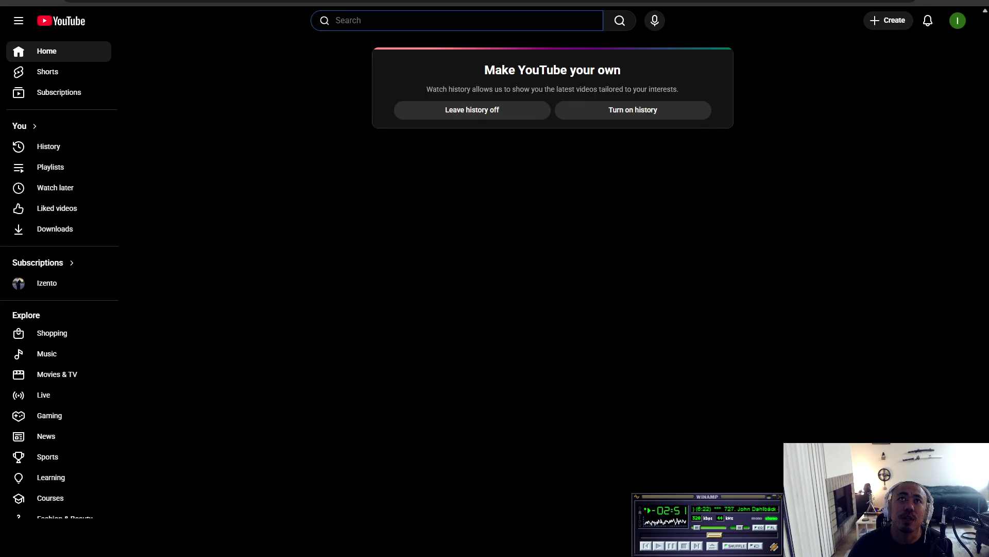
Step: Search YouTube for 'redis intro' and browse the results
type("redis")
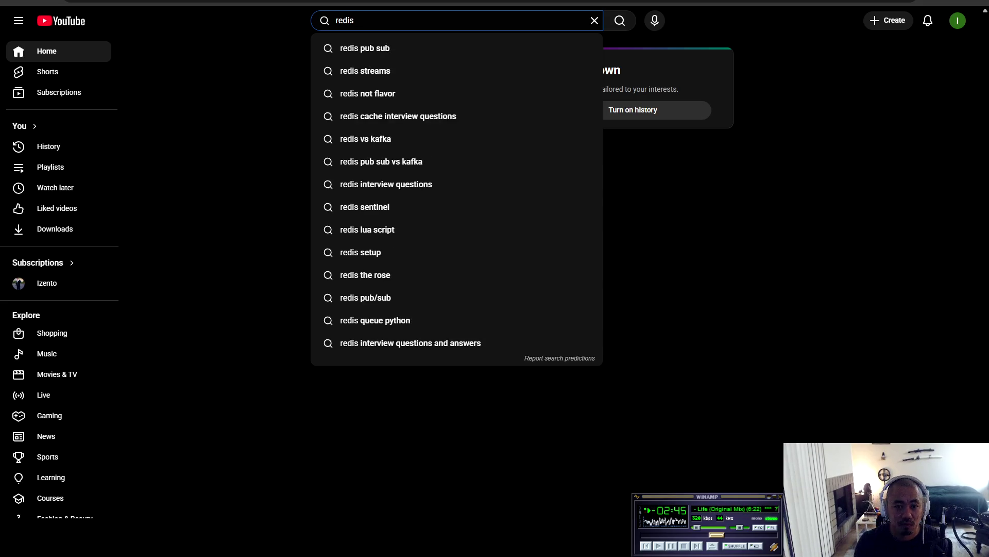
type(" intro")
key("Return")
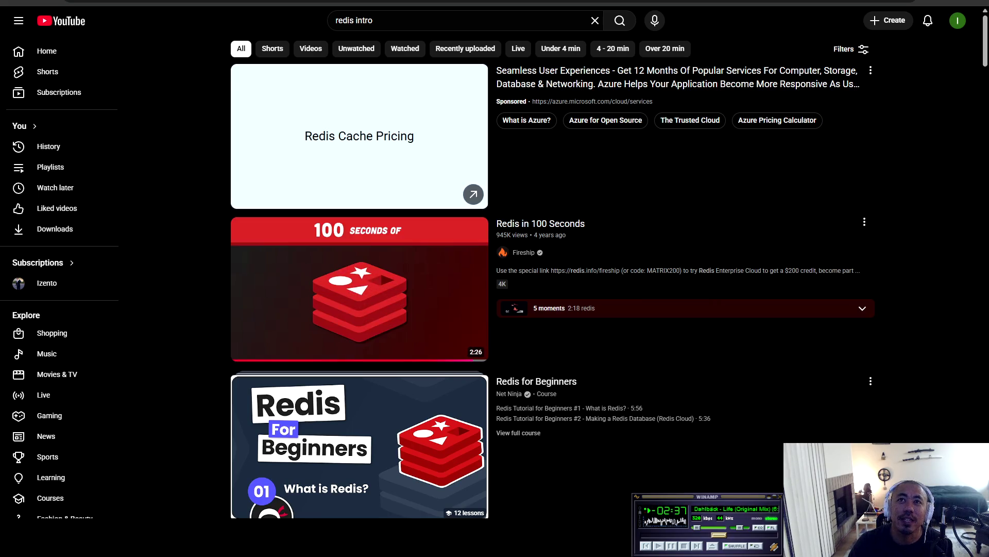
scroll(551, 279, "down", 2)
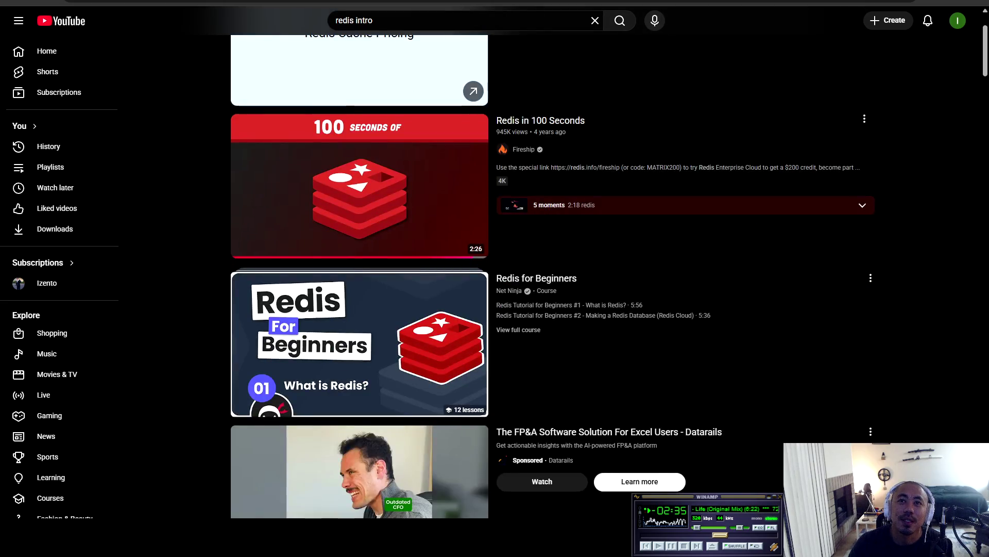
scroll(552, 279, "down", 3)
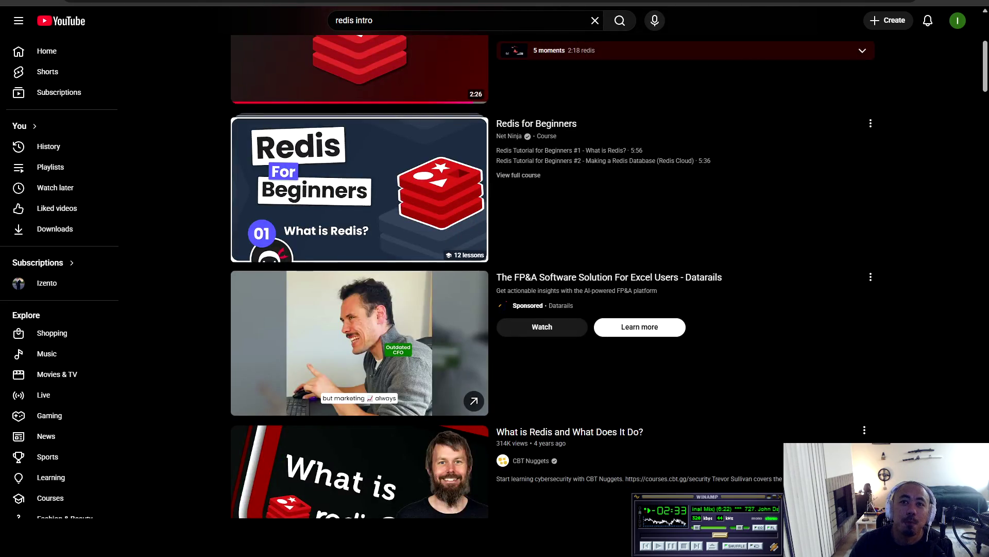
scroll(551, 278, "down", 5)
scroll(551, 279, "down", 3)
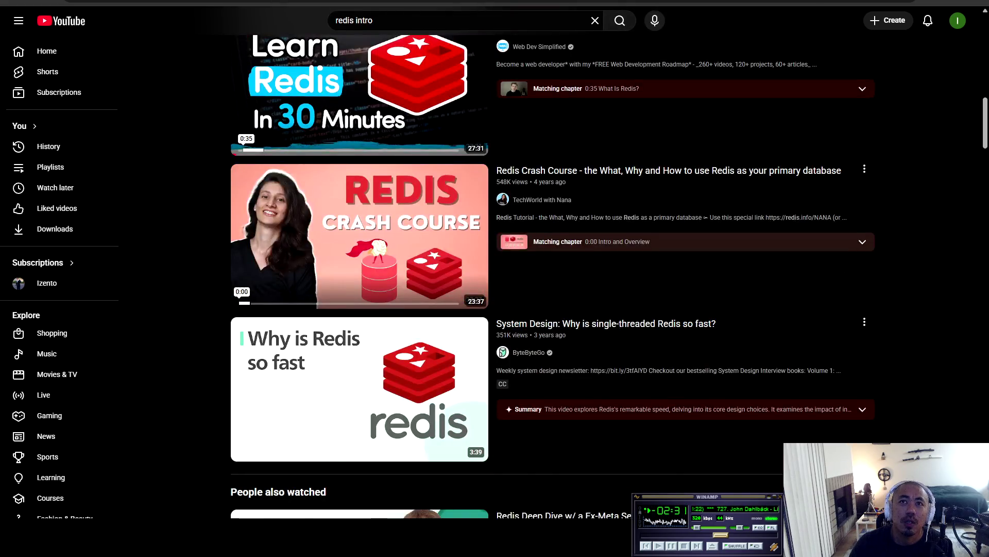
scroll(552, 279, "up", 5)
scroll(361, 278, "up", 2)
Step: Refine the search to 'redis intro techfortim' and open Fireship's Redis in 100 Seconds
left_click(373, 21)
type("tech")
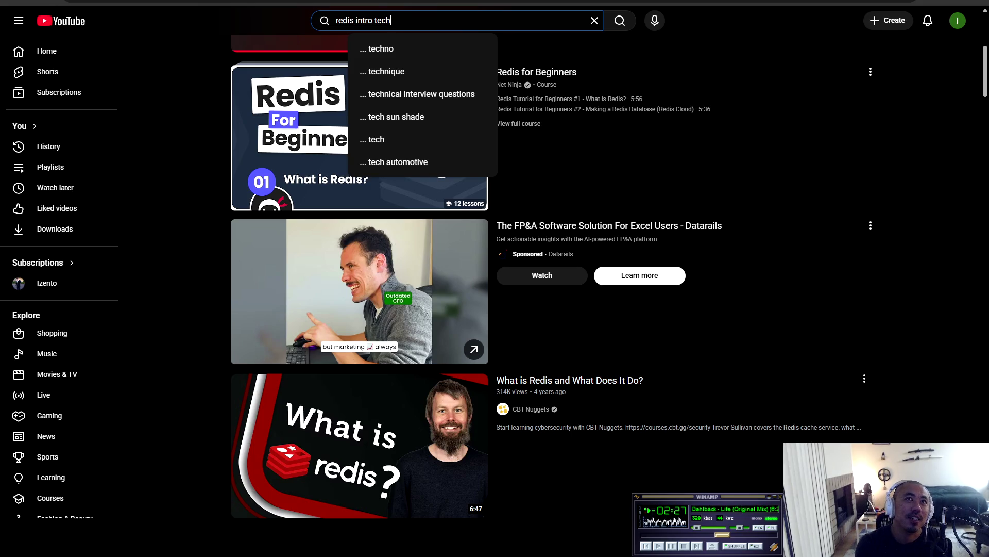
type("fortim")
key("Return")
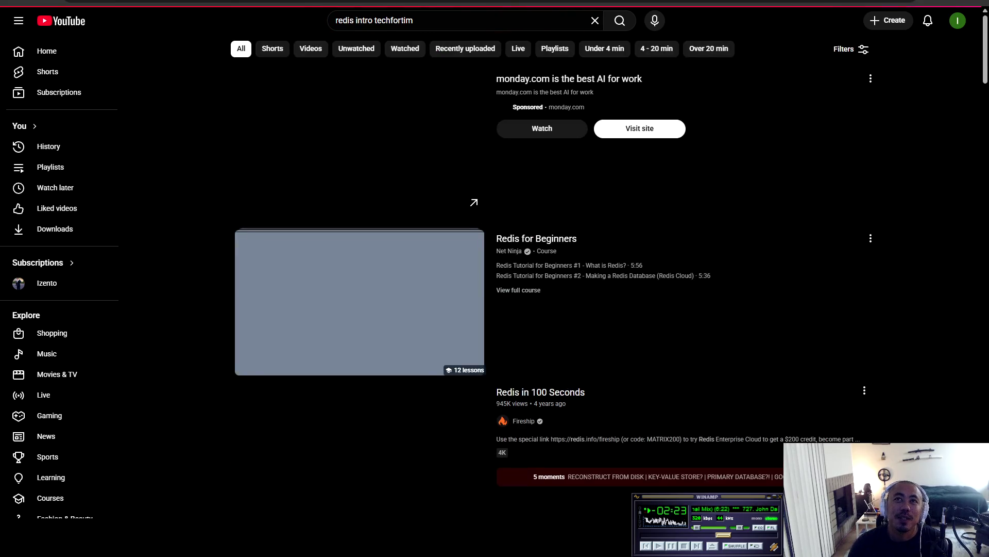
scroll(362, 299, "down", 6)
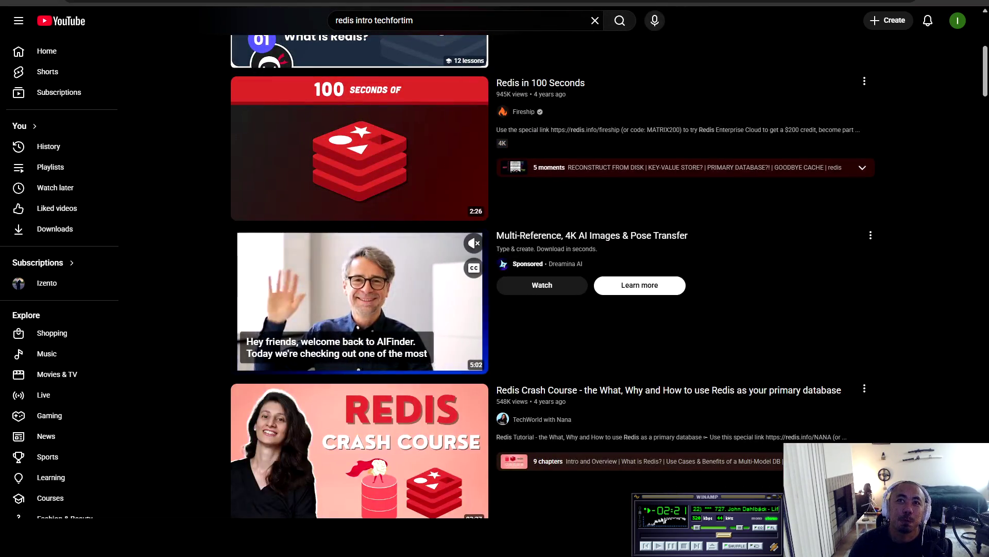
scroll(362, 299, "down", 10)
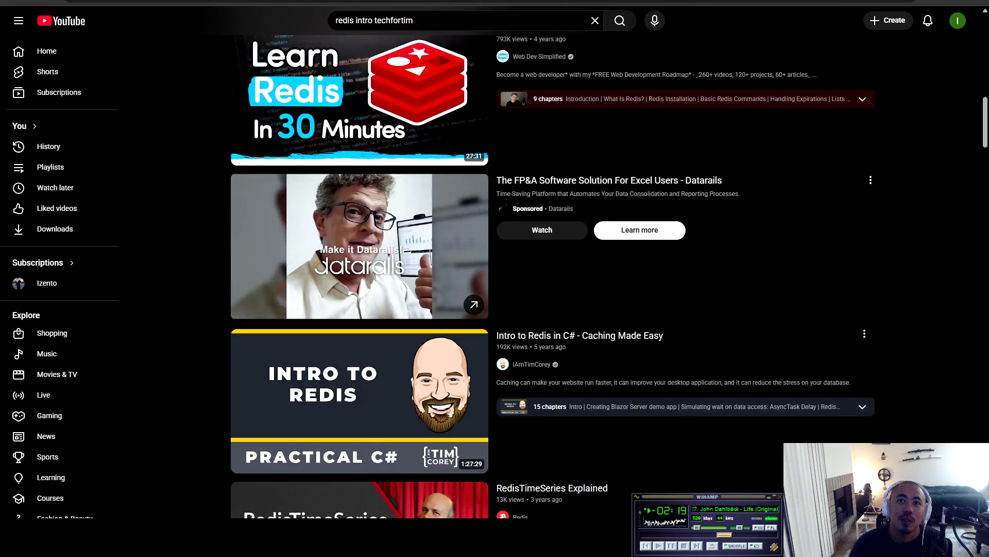
scroll(361, 298, "down", 5)
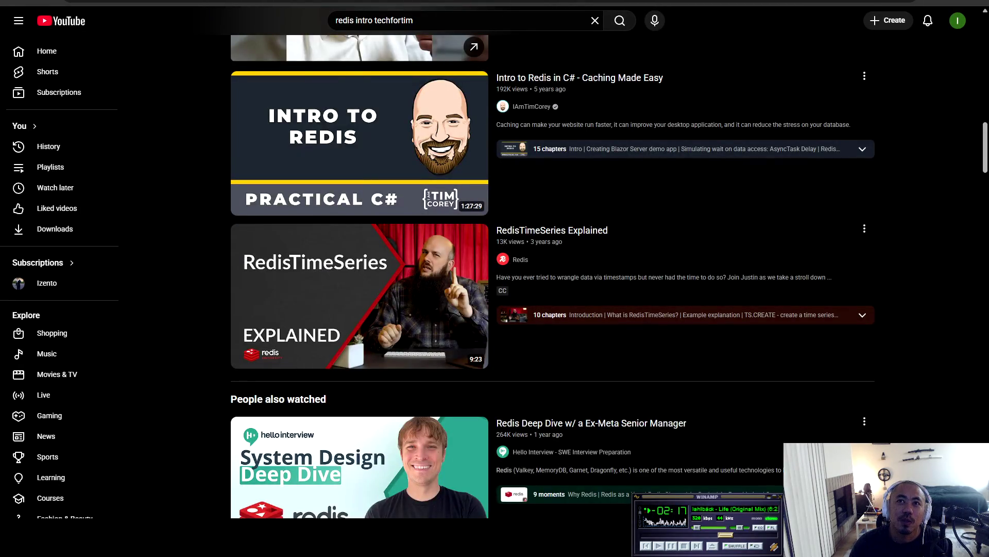
scroll(361, 300, "up", 6)
scroll(361, 299, "down", 6)
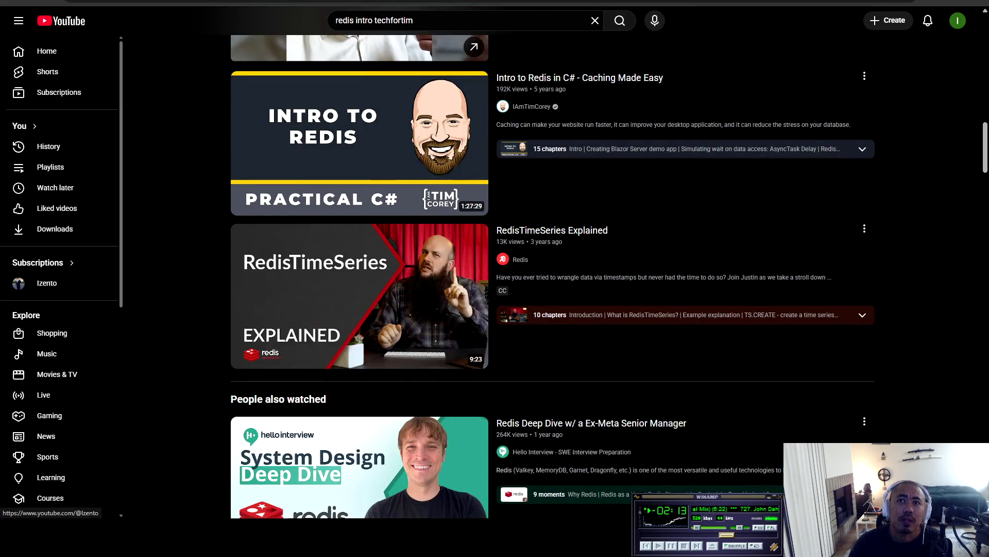
scroll(287, 470, "up", 4)
scroll(287, 470, "up", 10)
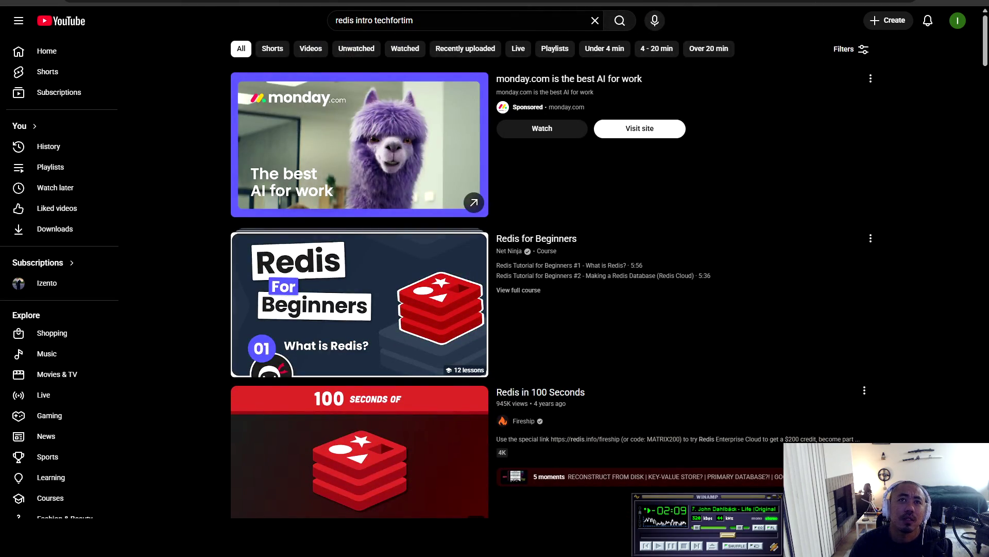
scroll(361, 278, "down", 5)
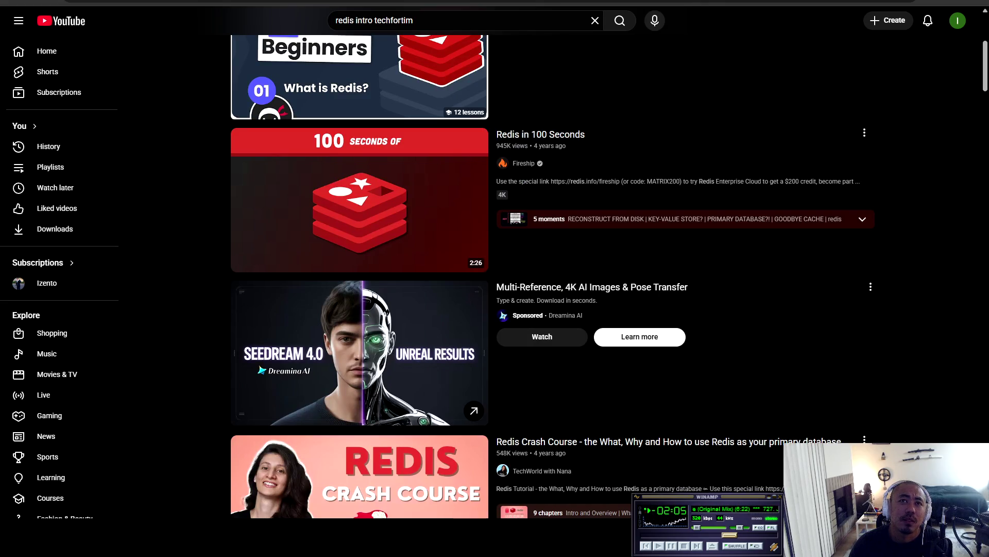
left_click(360, 200)
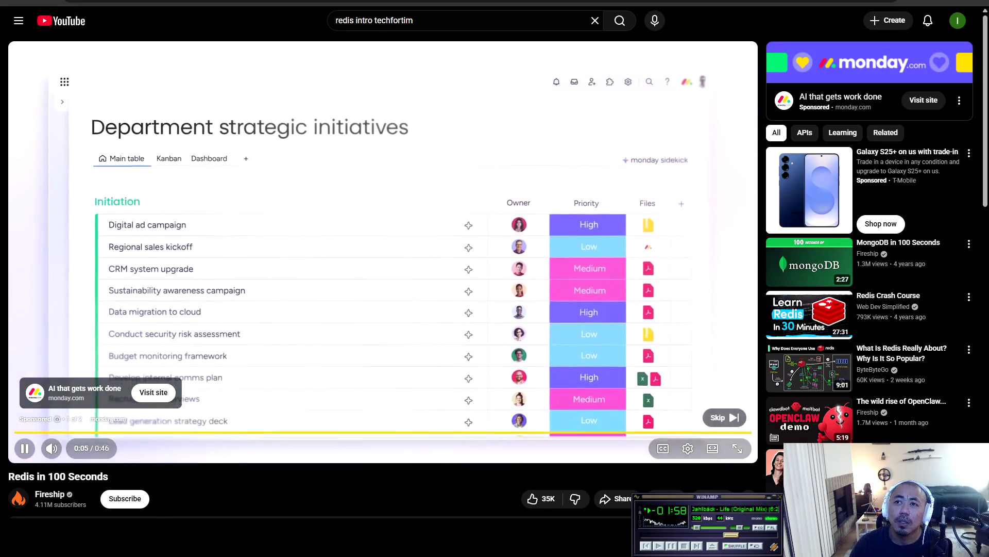
Step: Skip the ad and restart Redis in 100 Seconds from 0:00 in fullscreen
left_click(729, 415)
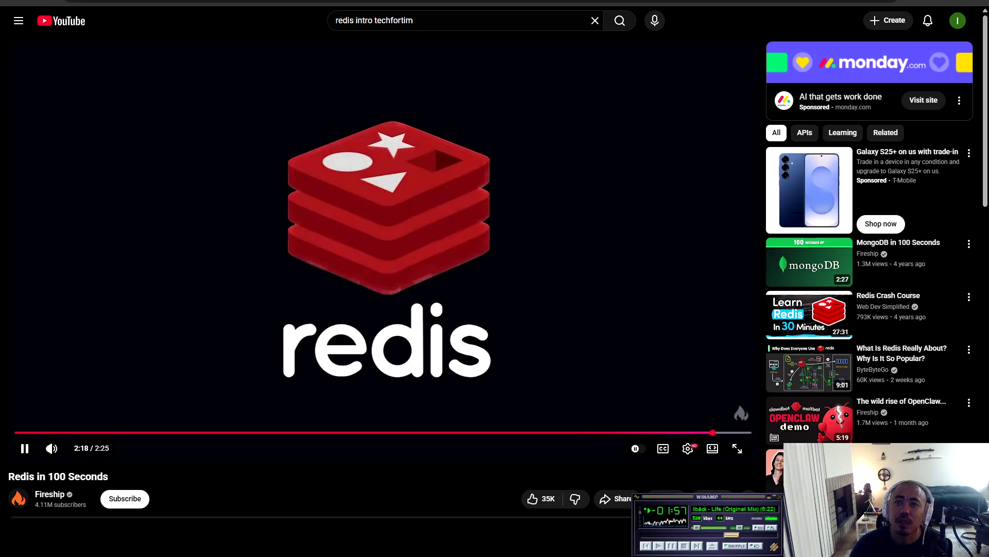
left_click(21, 432)
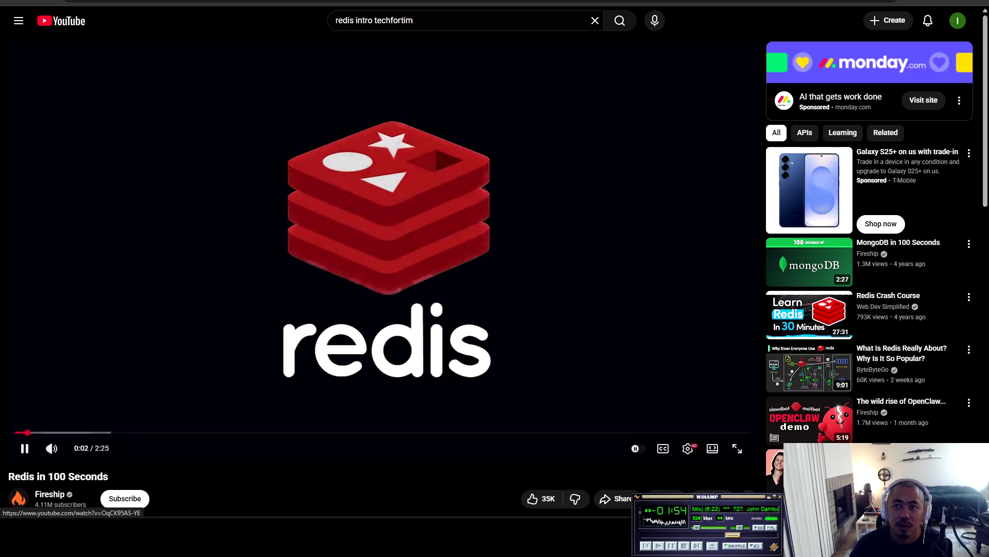
left_click(737, 448)
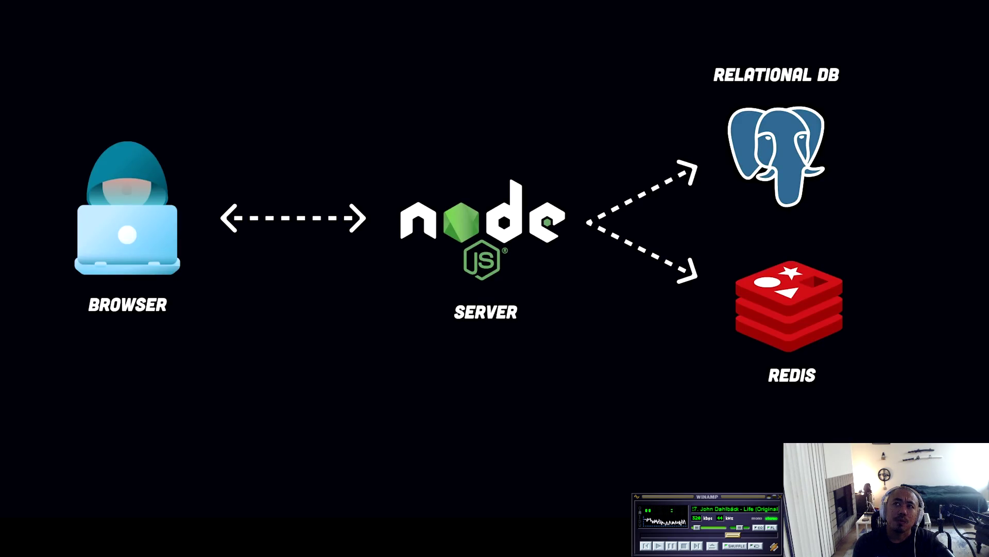
Step: Watch the video through to about 2:20, then leave fullscreen
key("Right")
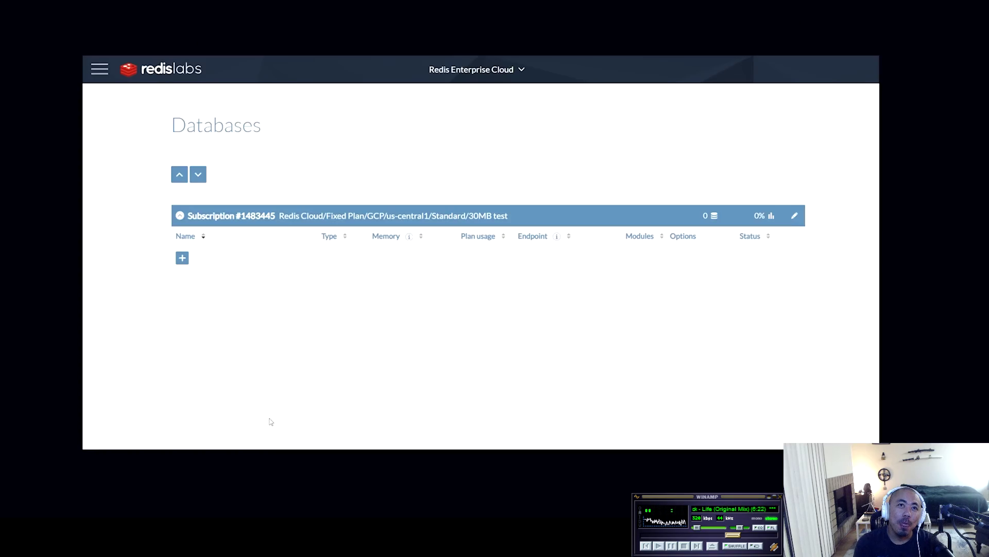
left_click(368, 350)
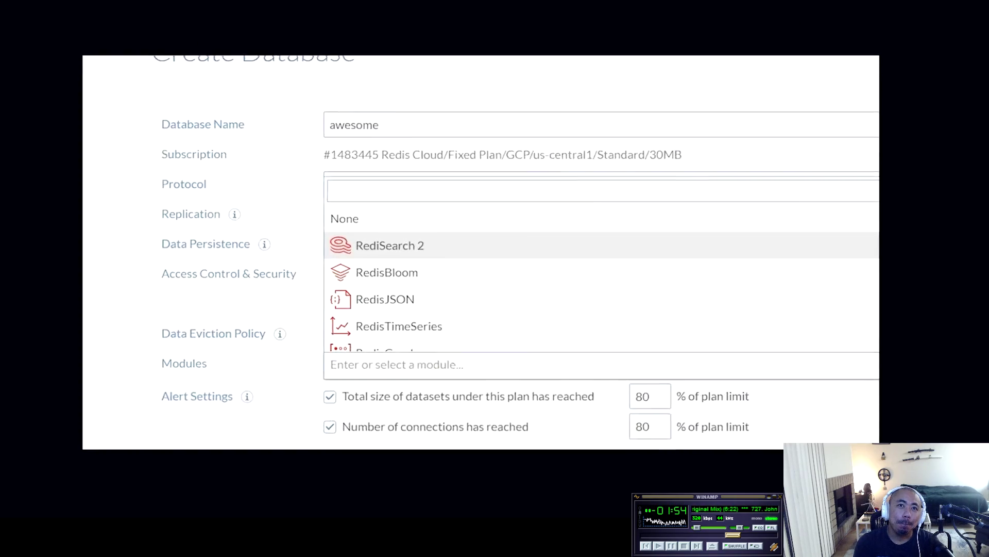
scroll(361, 288, "down", 1)
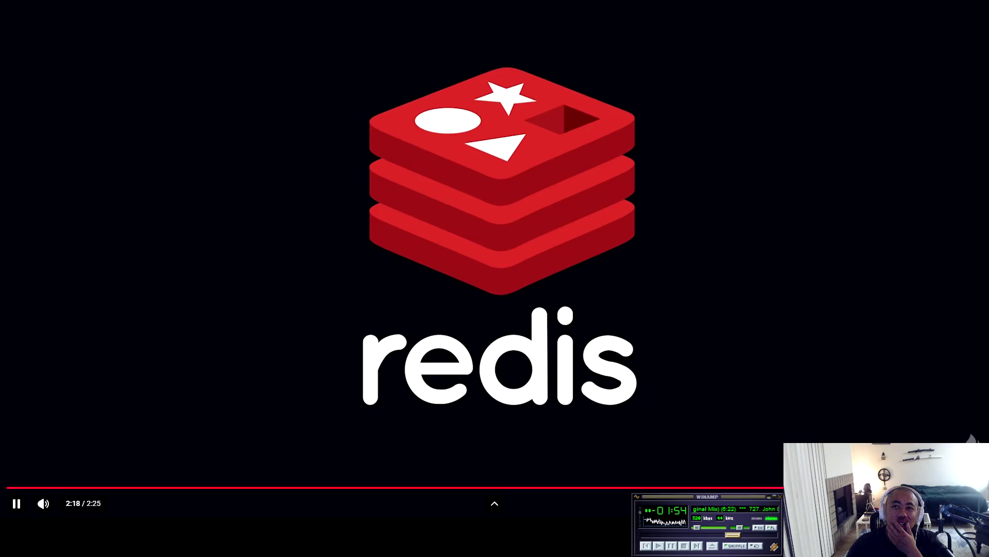
key("Escape")
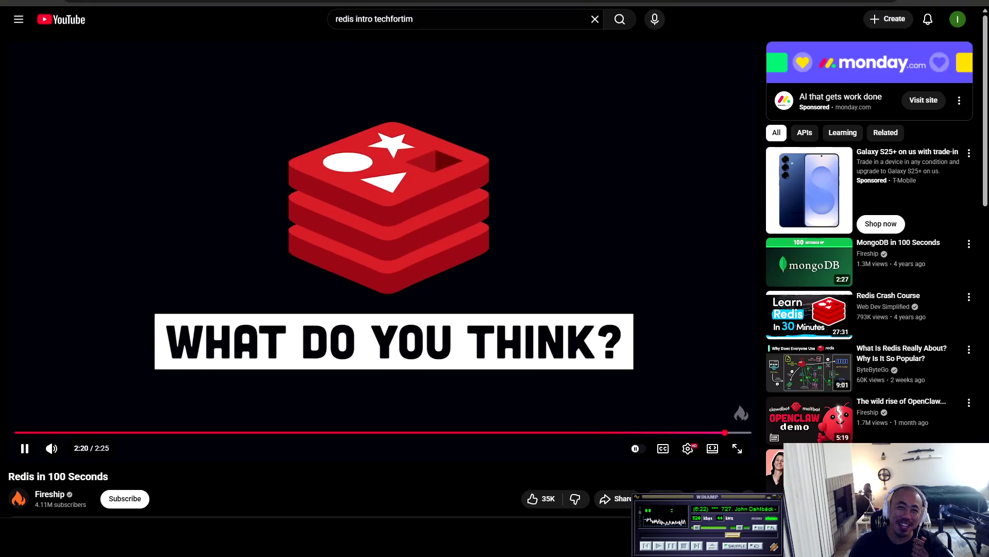
Step: Pause Redis in 100 Seconds near the end and open a new browser tab
key("space")
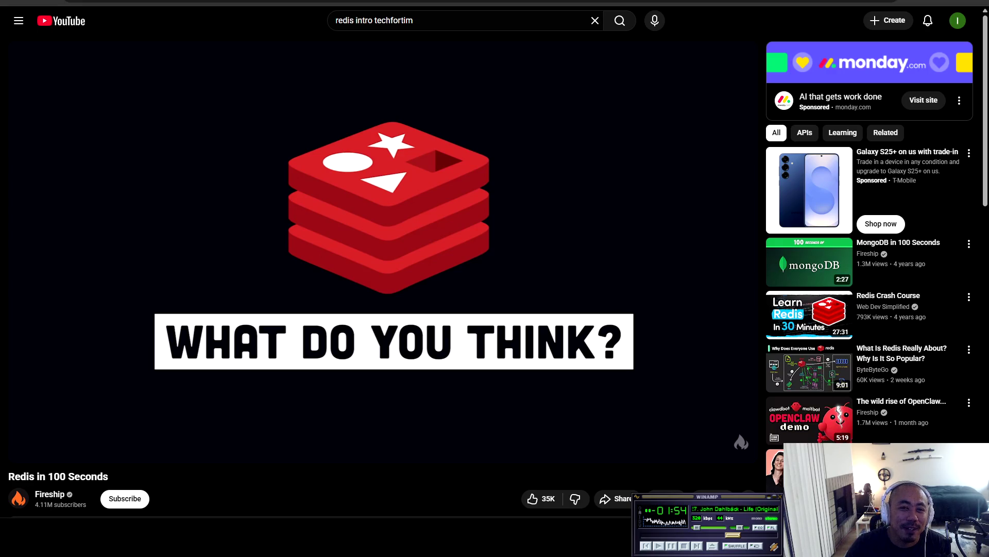
left_click(393, 20)
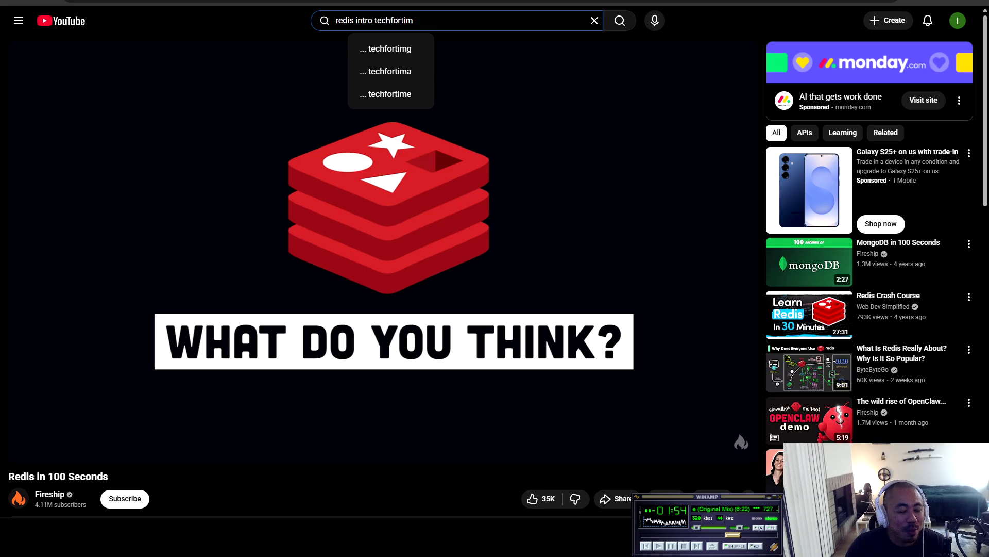
key("ctrl+t")
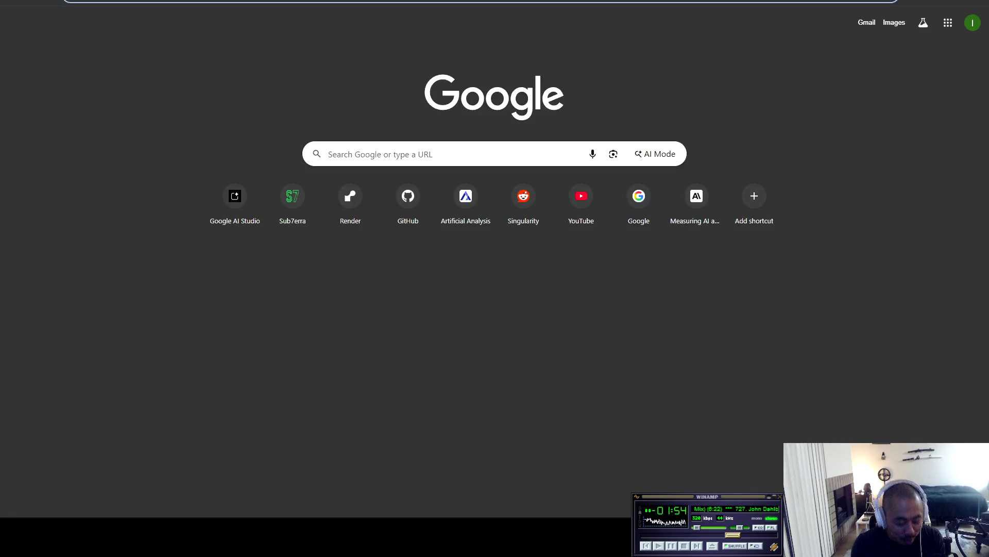
Step: Google 'diablo lord of hatred', then change the search to 'diablo 2 expansion'
type("diablo lord of hatred")
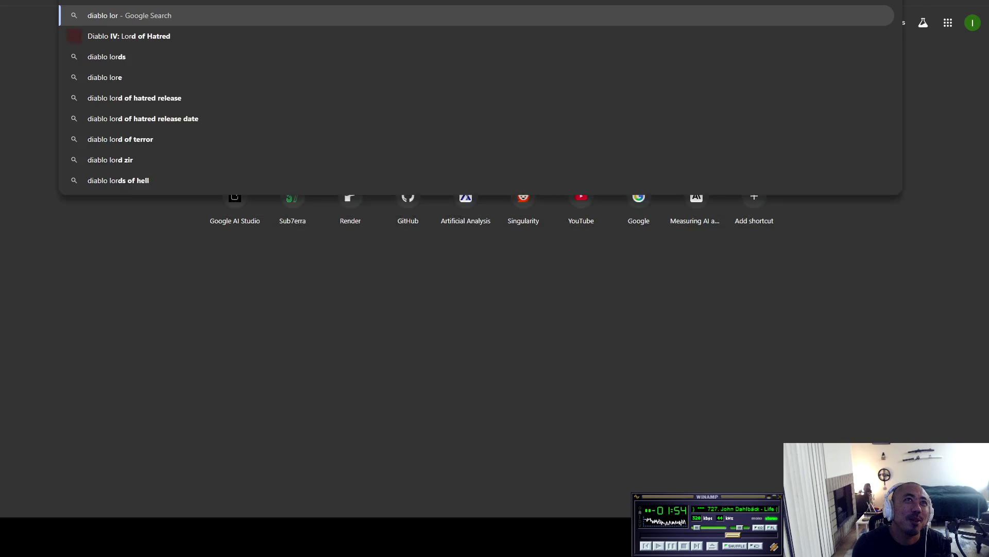
key("Return")
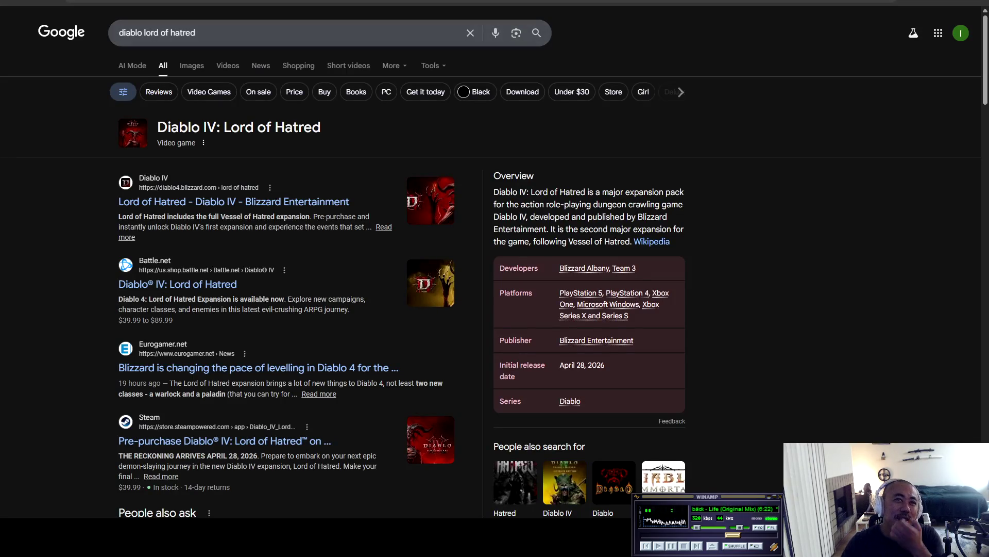
left_click_drag(195, 33, 144, 33)
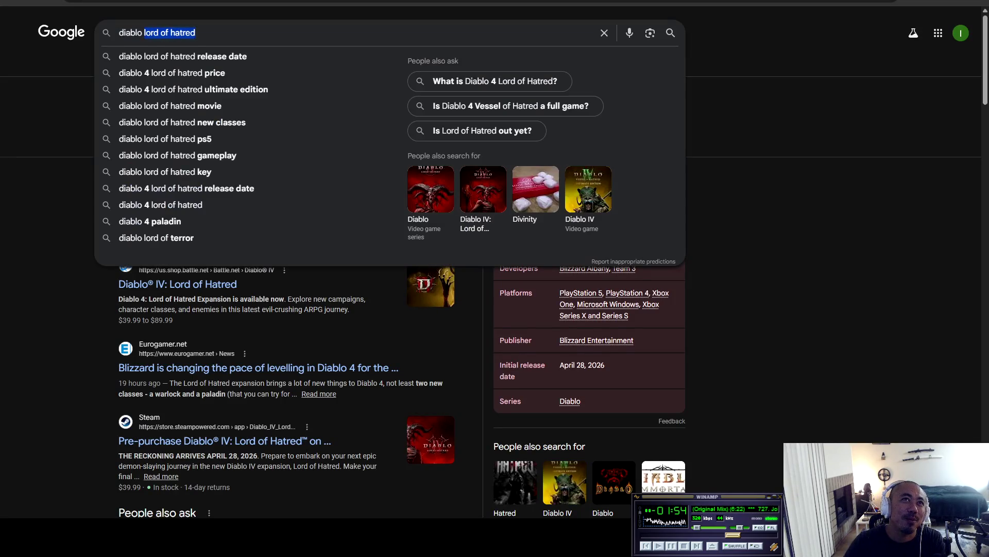
key("BackSpace")
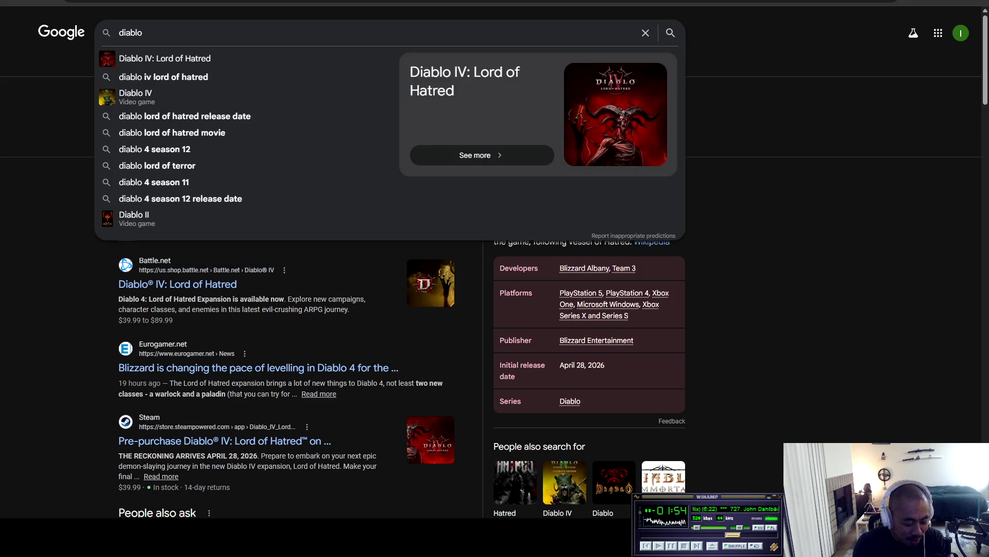
type(" expansion")
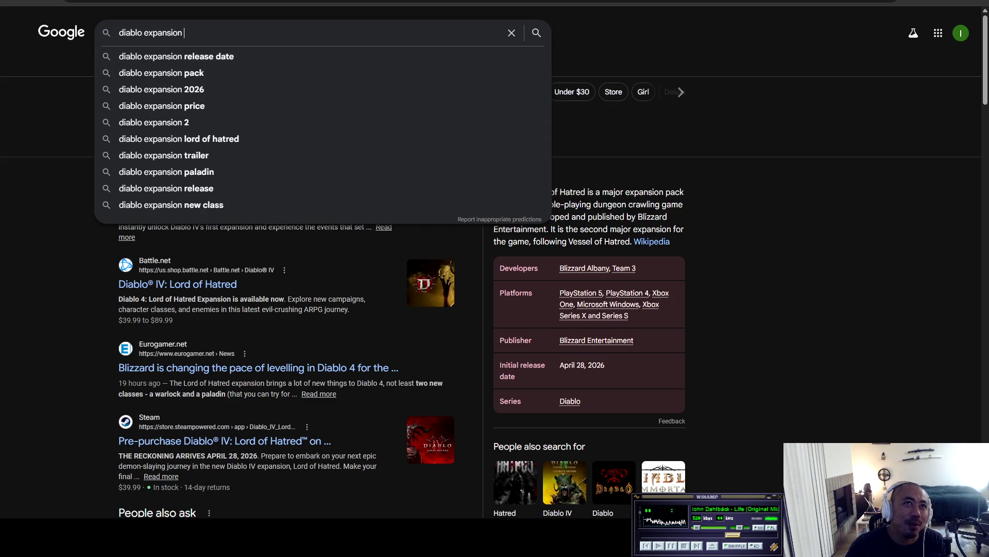
left_click(143, 33)
type("2")
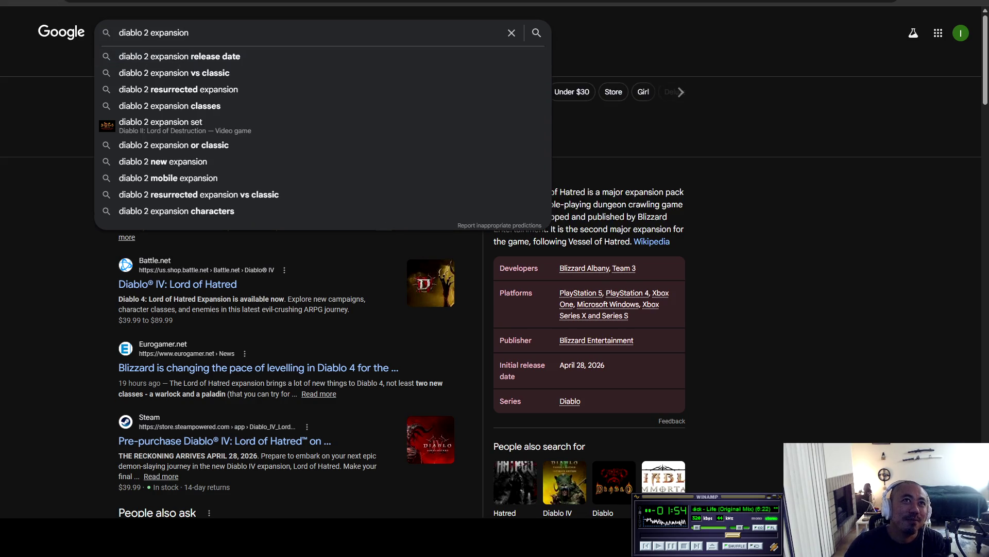
key("Return")
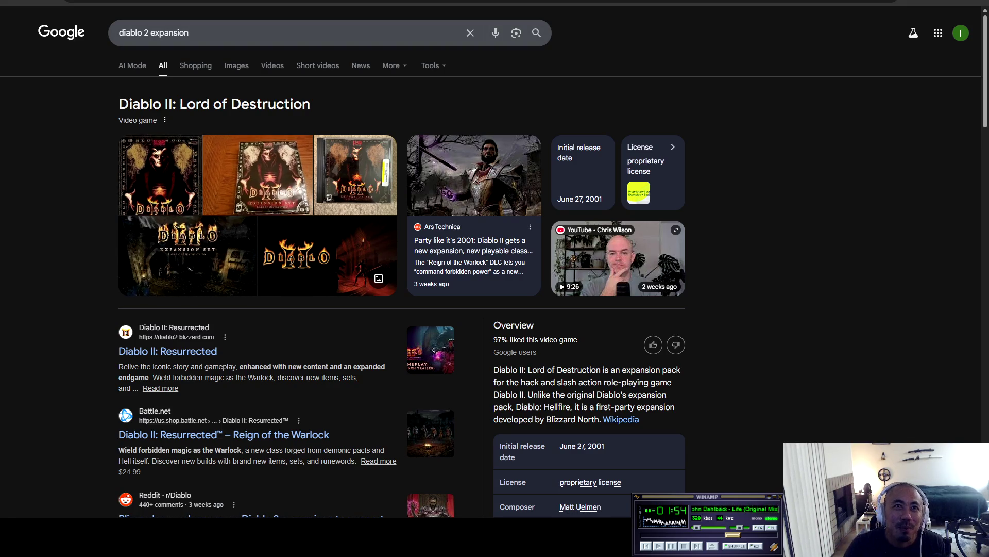
left_click(190, 33)
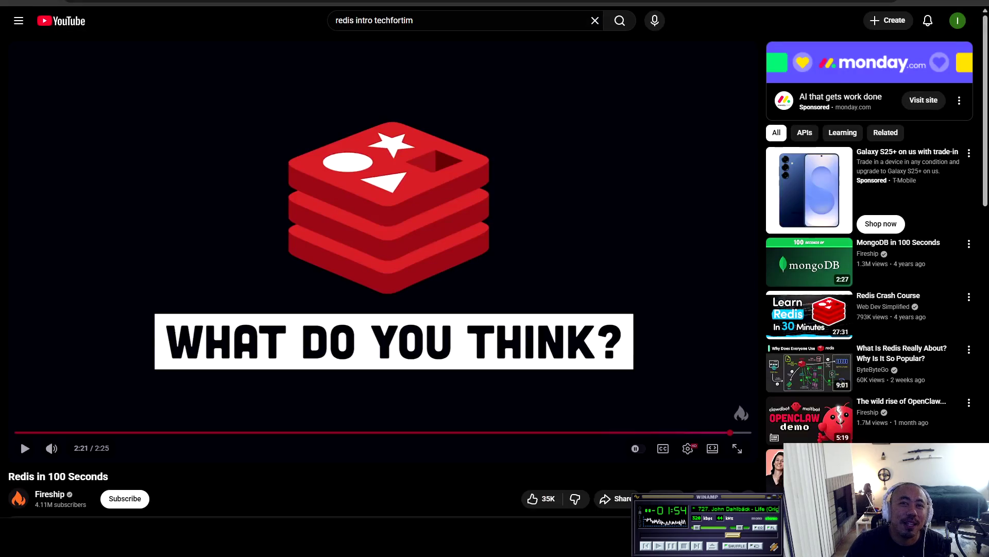
Step: Rewind Redis in 100 Seconds to about 1:41, replay briefly, and pause
left_click(566, 433)
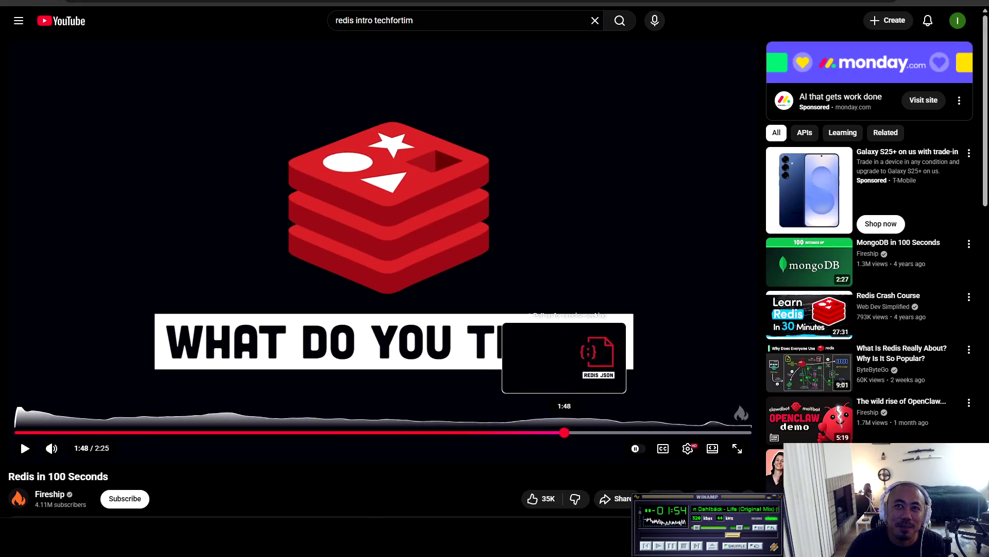
left_click(536, 432)
key("k")
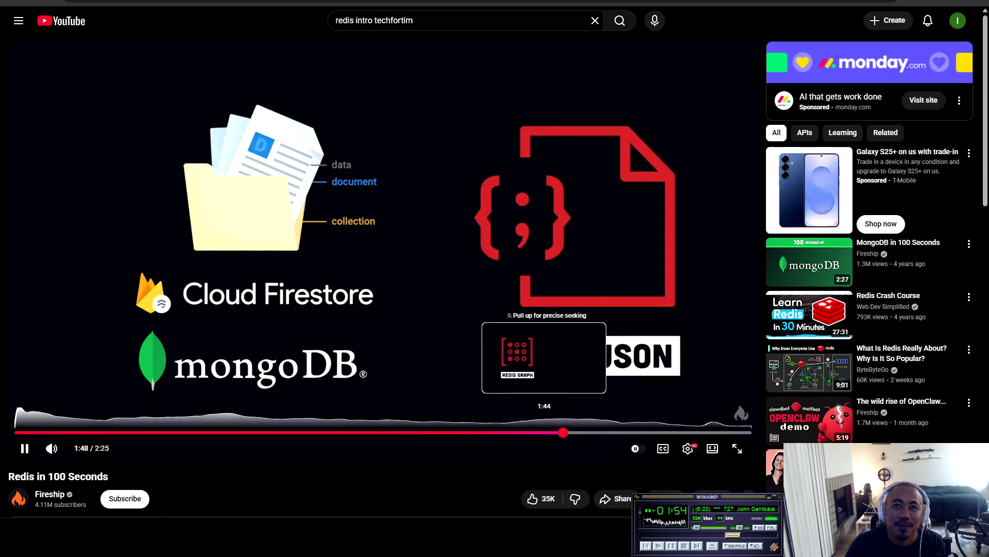
left_click(528, 432)
key("space")
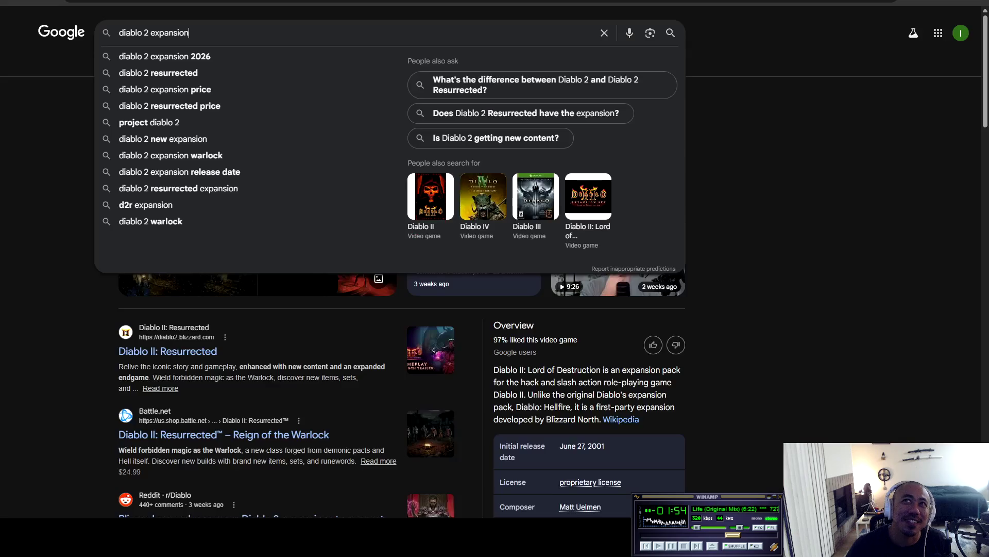
Step: Return to the Redis video tab and select 'intro techfortim' in the YouTube search box
key("Escape")
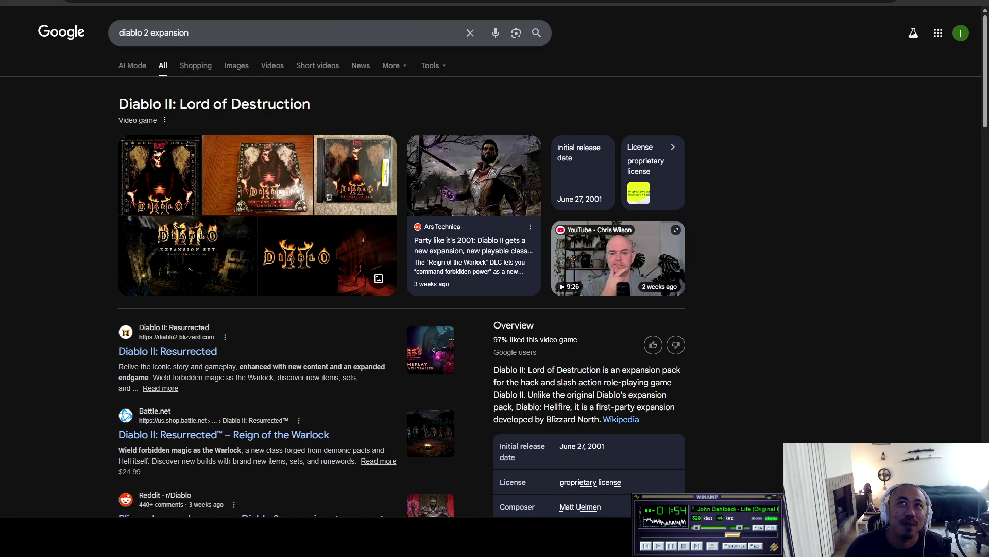
key("ctrl+Tab")
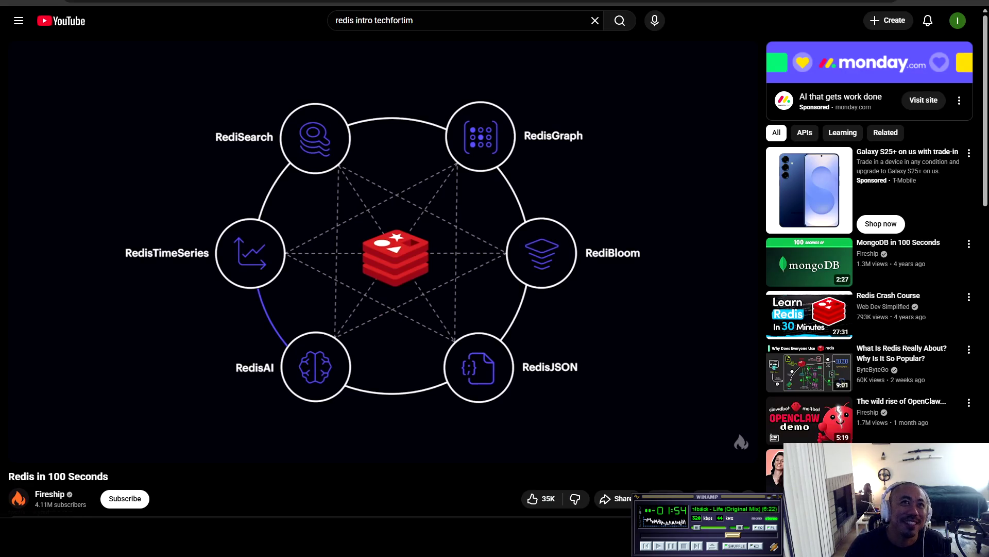
left_click_drag(414, 20, 356, 21)
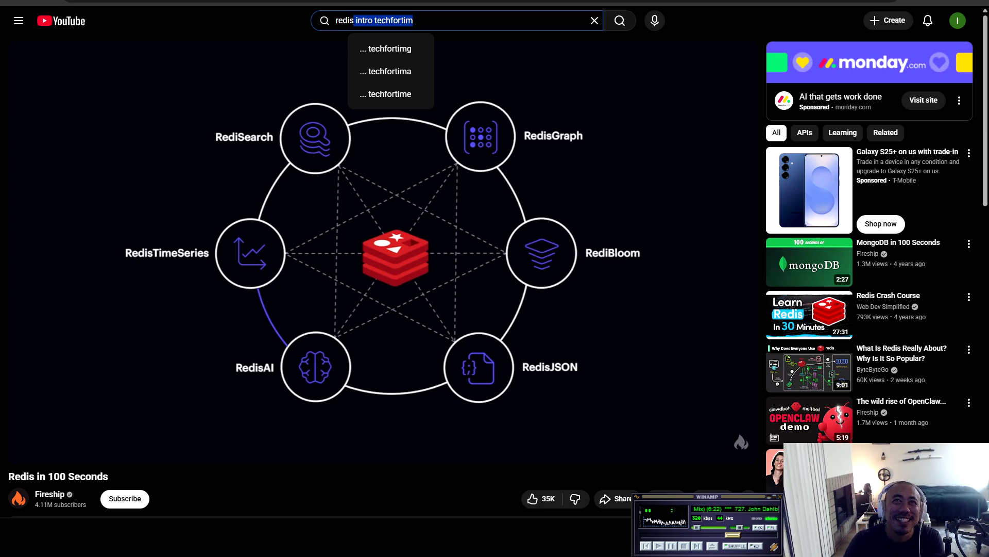
Step: Trim the YouTube query to 'redis intro' and search again
left_click(374, 20)
key("shift+End")
key("BackSpace")
key("Return")
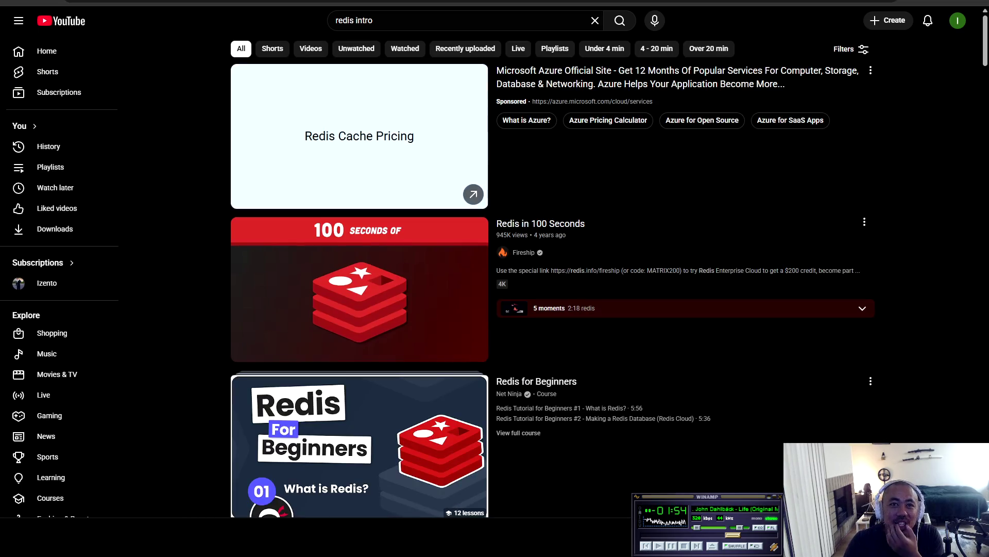
Step: Scroll through the results and open Web Dev Simplified's Redis Crash Course
scroll(551, 278, "down", 3)
scroll(359, 288, "down", 3)
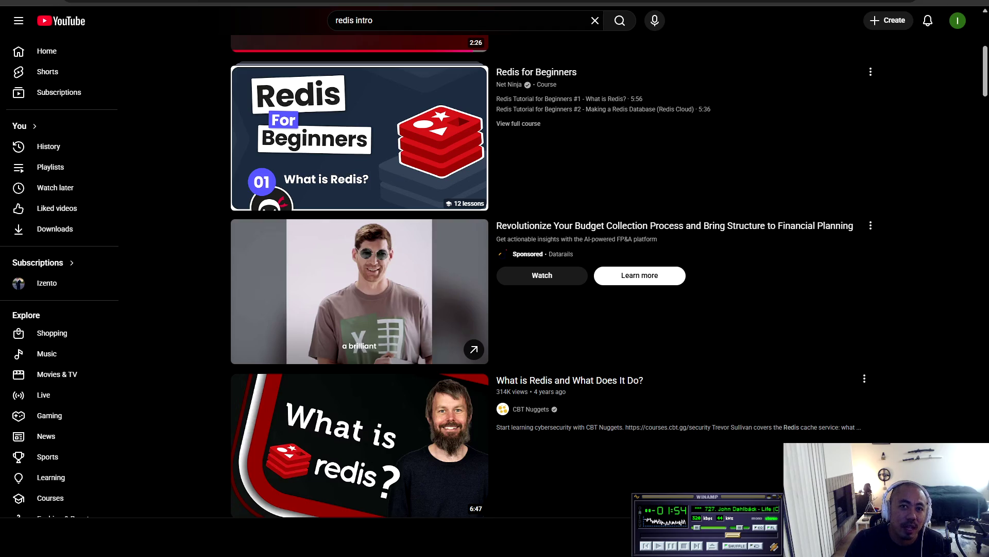
scroll(359, 309, "down", 5)
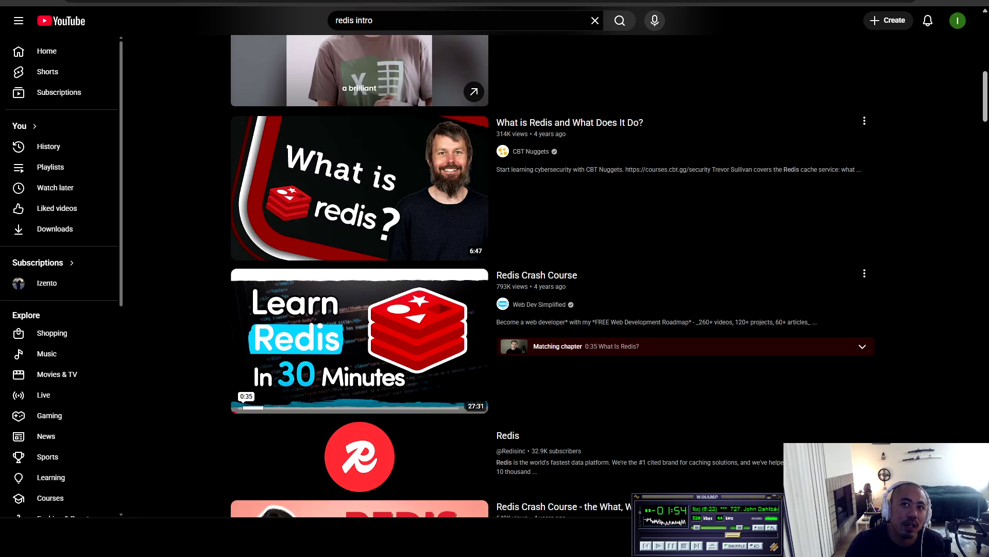
scroll(360, 361, "down", 4)
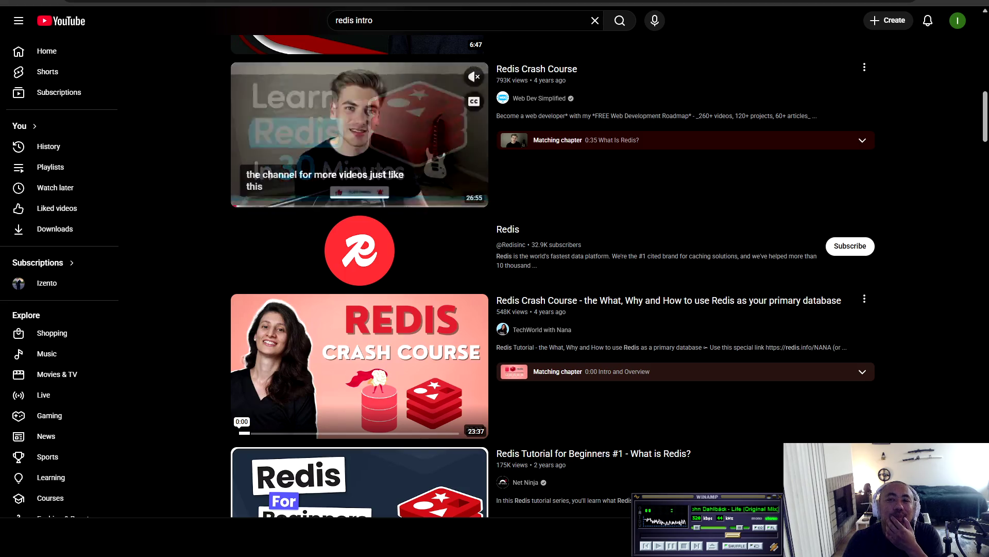
scroll(359, 206, "down", 9)
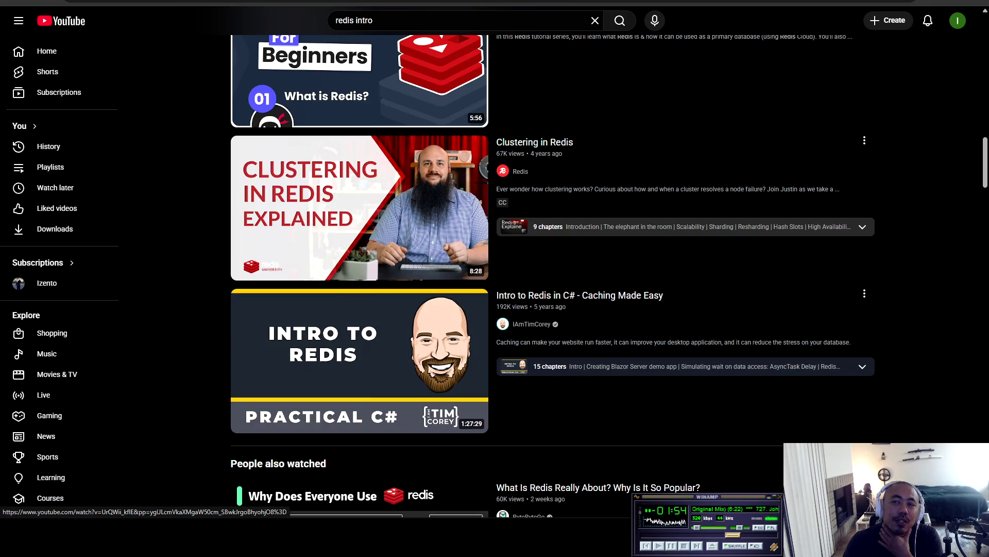
scroll(359, 361, "down", 4)
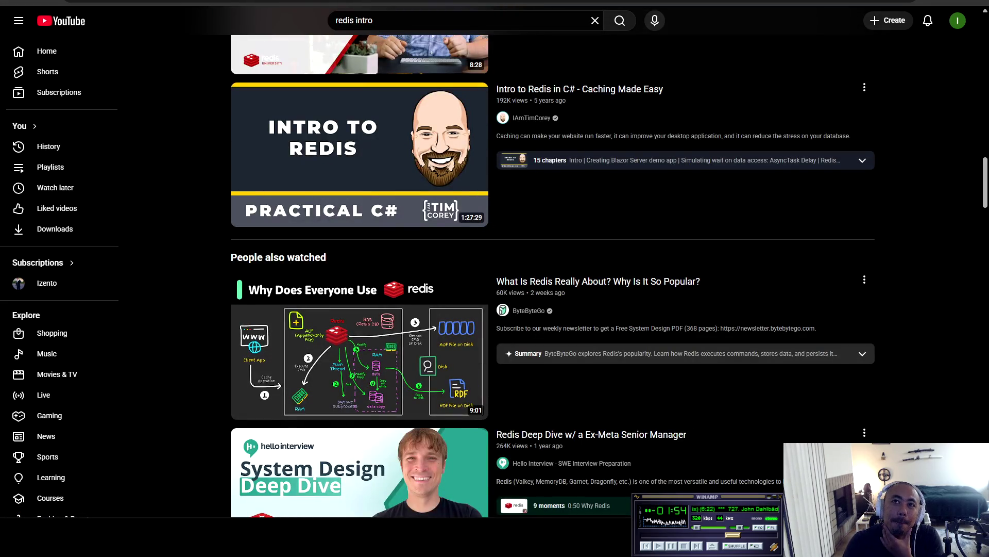
scroll(360, 310, "down", 6)
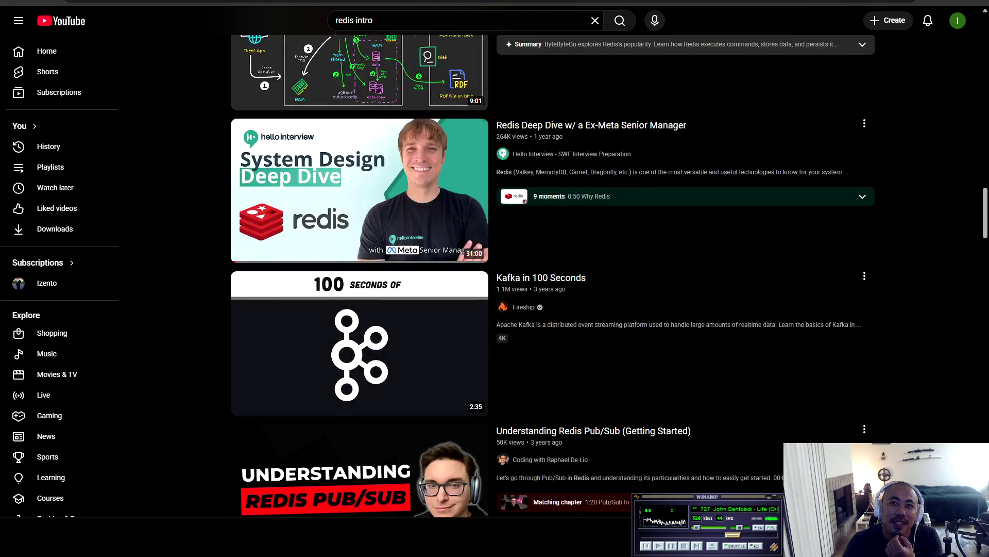
scroll(360, 288, "up", 3)
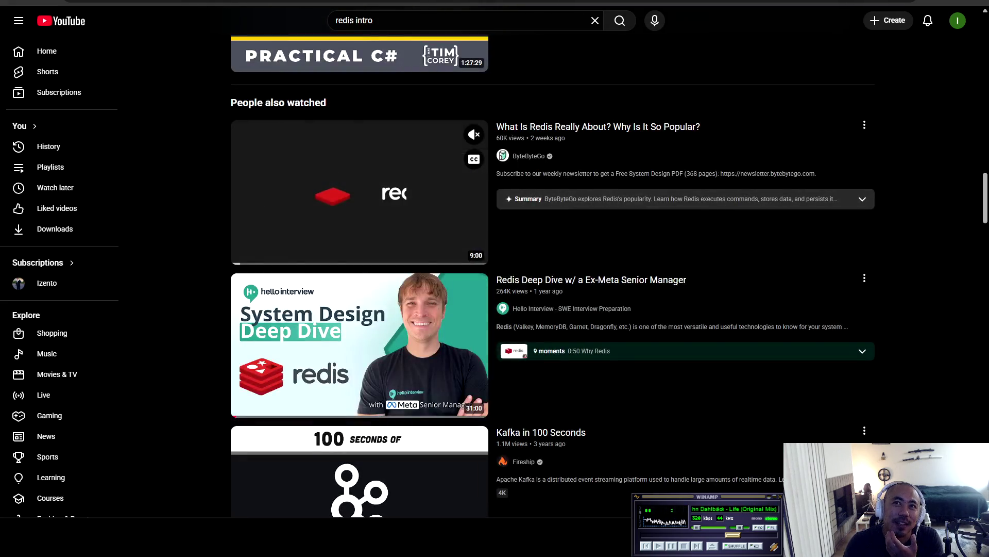
scroll(359, 288, "down", 4)
scroll(359, 310, "down", 7)
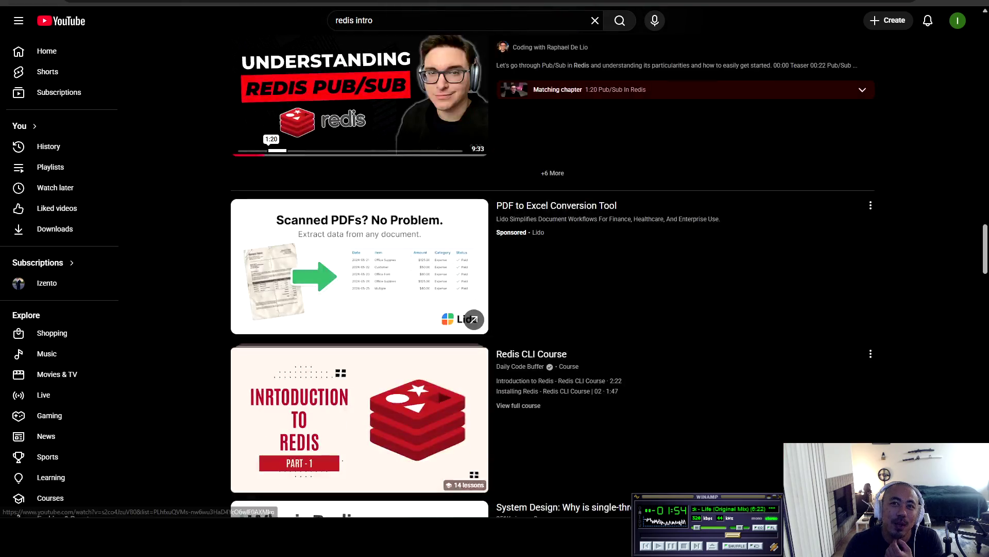
scroll(360, 310, "up", 3)
scroll(359, 310, "down", 4)
scroll(359, 310, "up", 11)
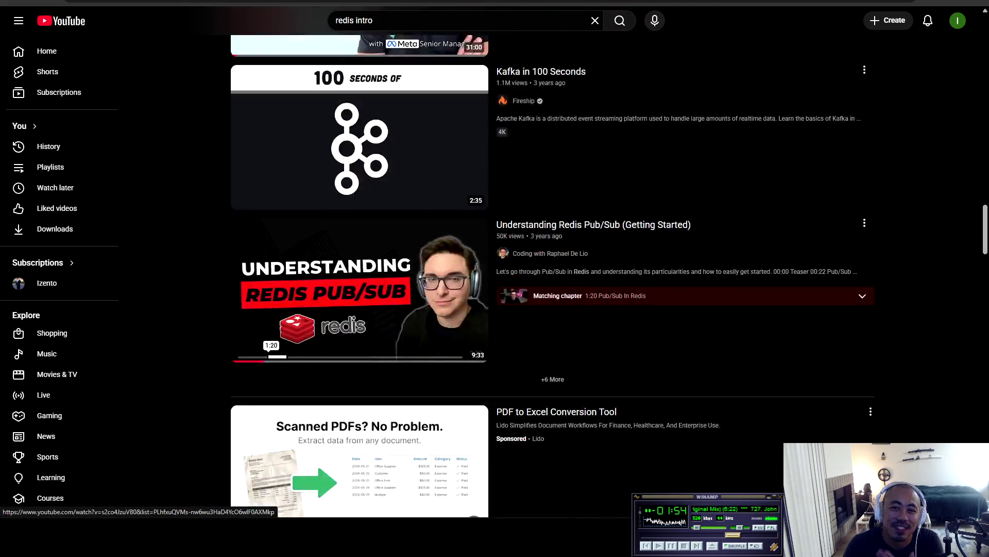
scroll(360, 309, "up", 18)
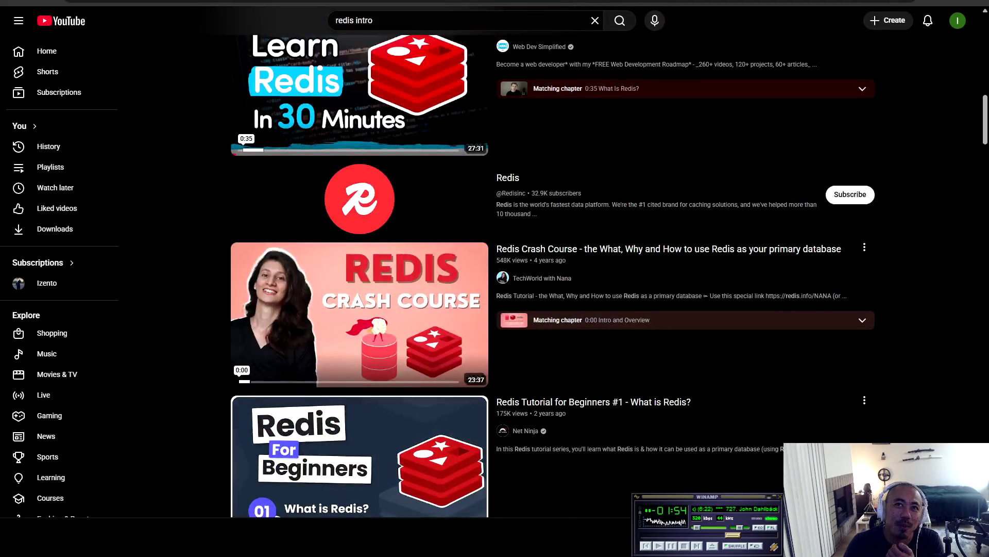
scroll(360, 309, "up", 14)
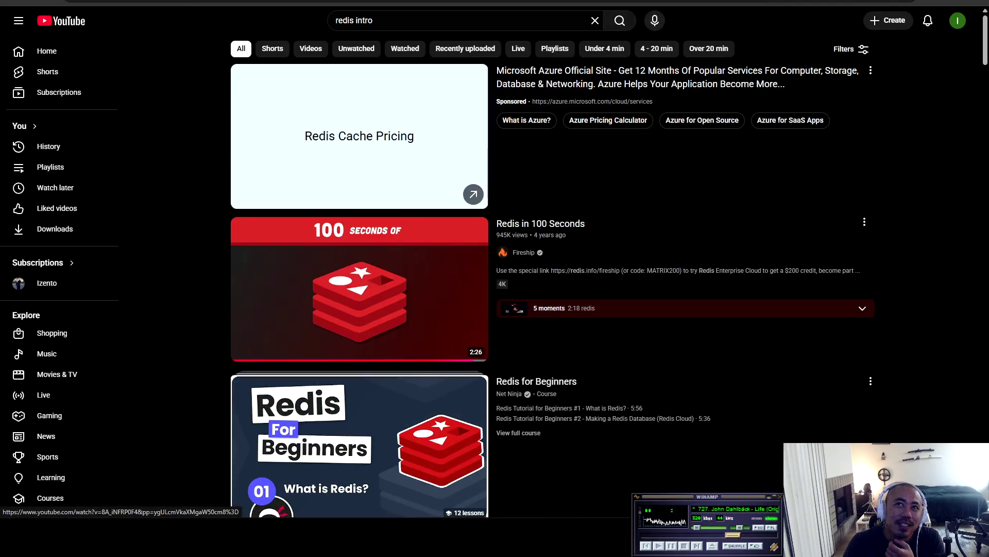
scroll(359, 309, "down", 5)
scroll(359, 310, "down", 5)
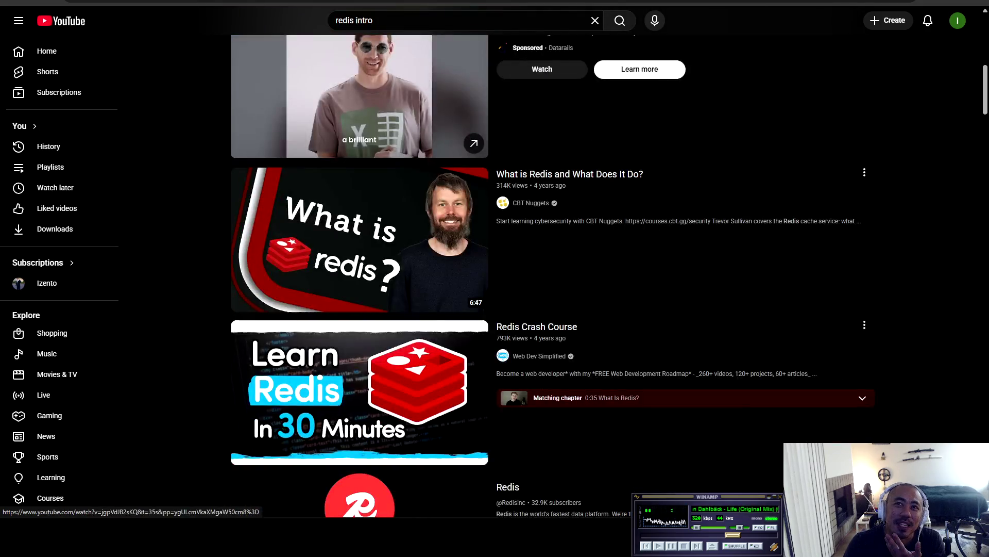
scroll(360, 309, "down", 4)
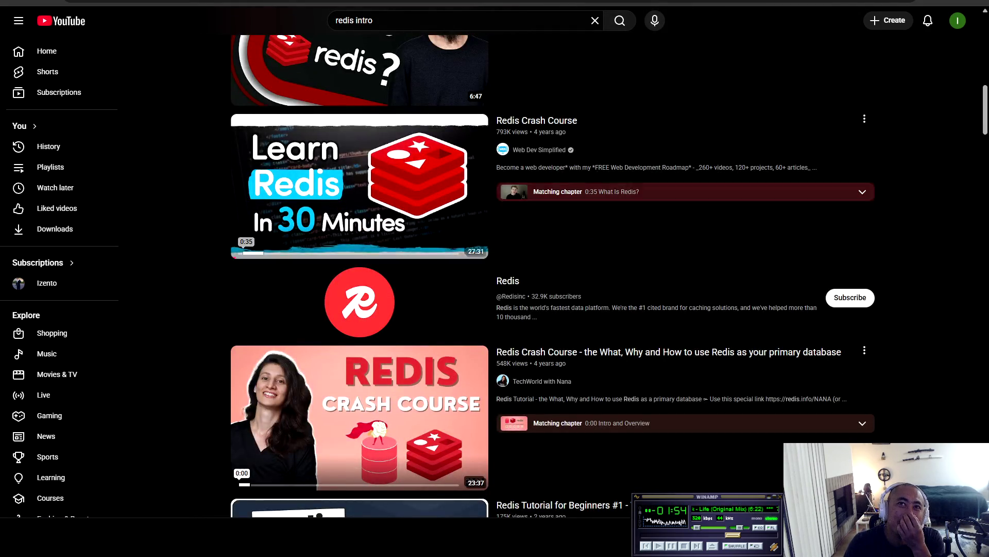
left_click(359, 186)
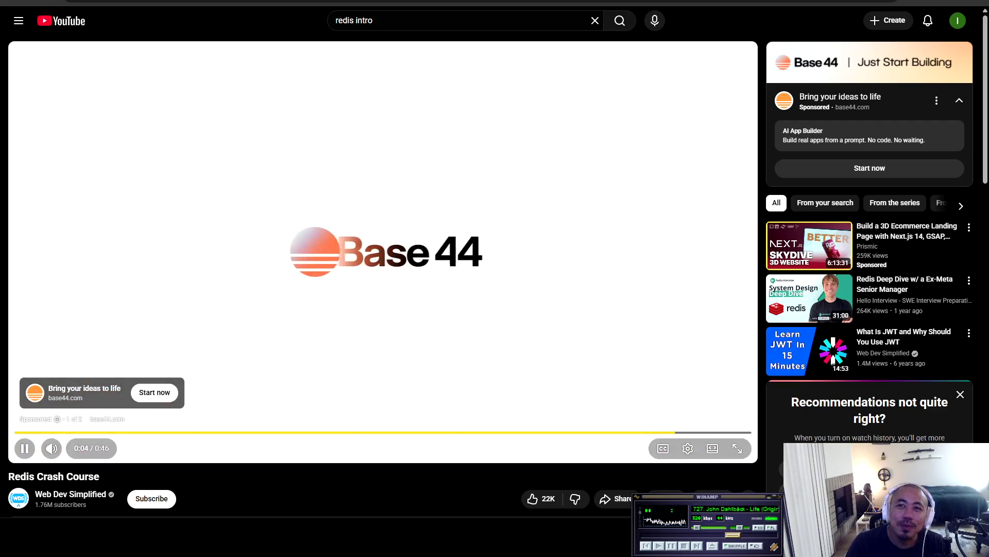
Step: Skip the ad, watch Redis Crash Course fullscreen, and pause at 0:50
left_click(724, 417)
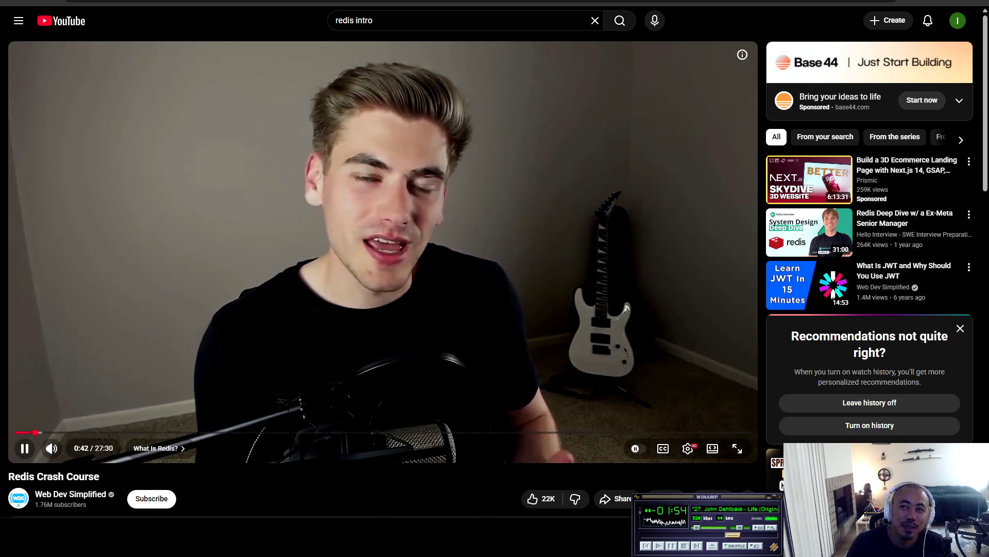
left_click(737, 448)
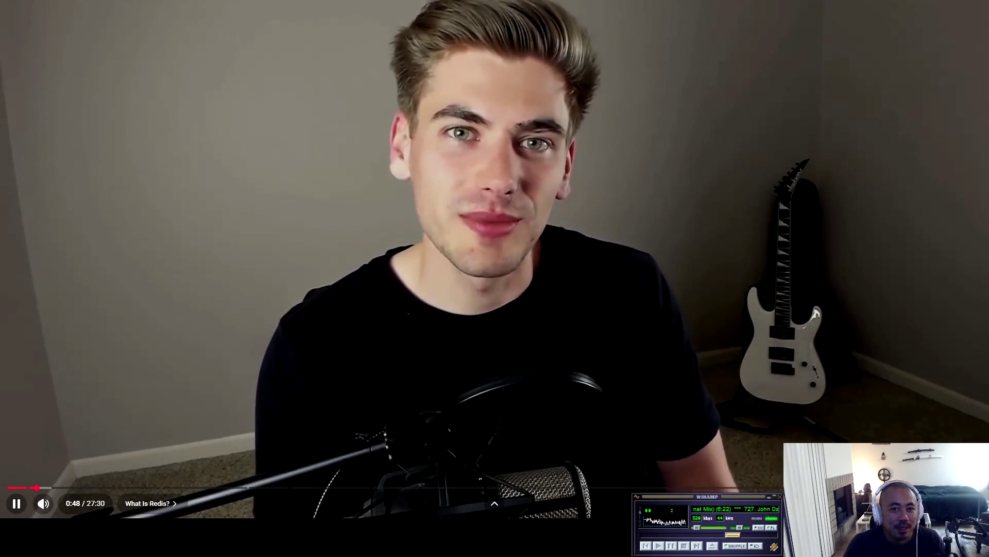
key("space")
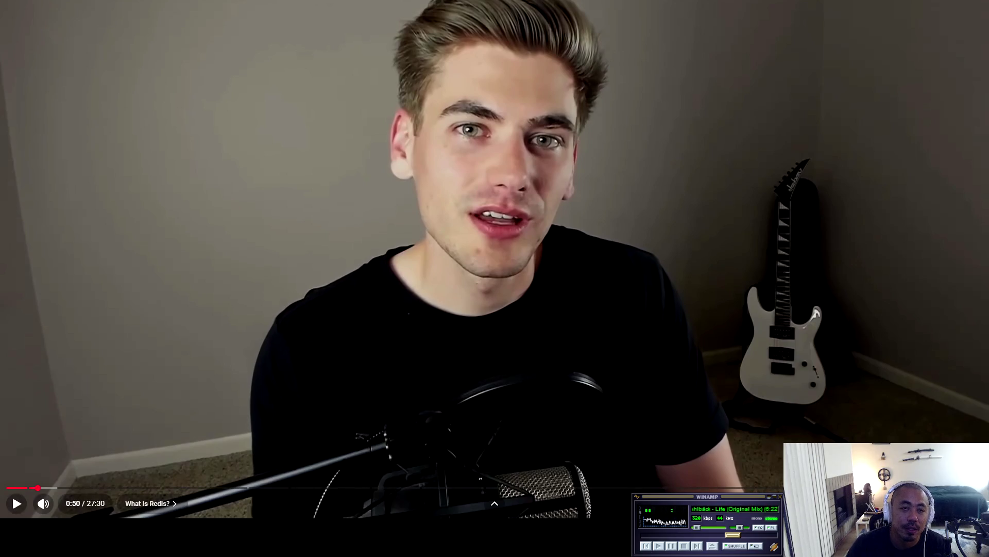
key("space")
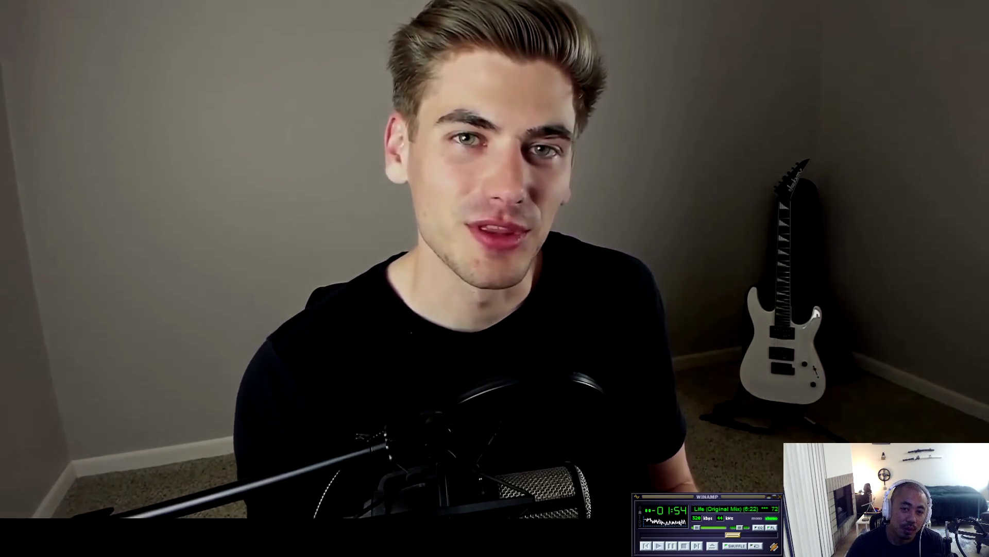
key("space")
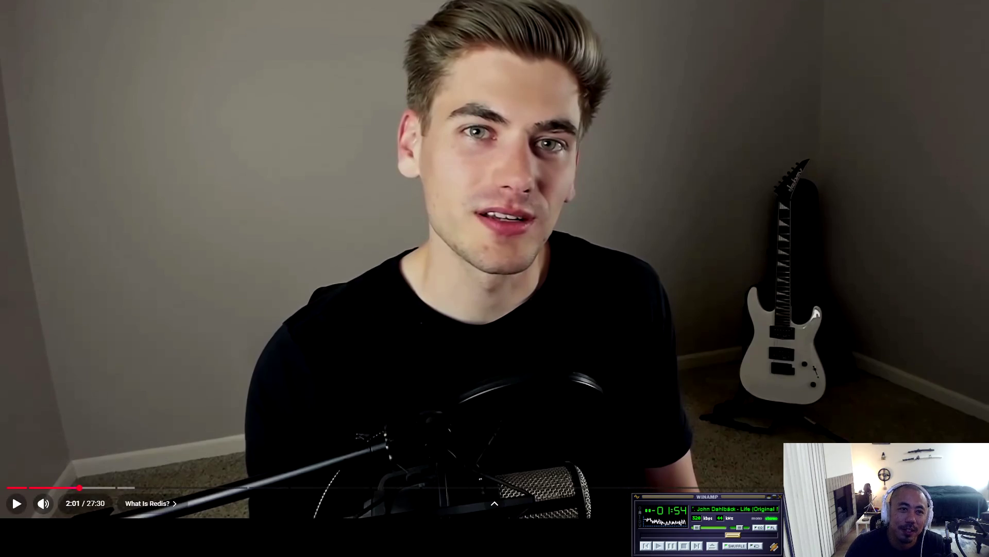
Step: Resume the Redis Crash Course and stop it at 2:44 in the "What Is Redis?" chapter
key("space")
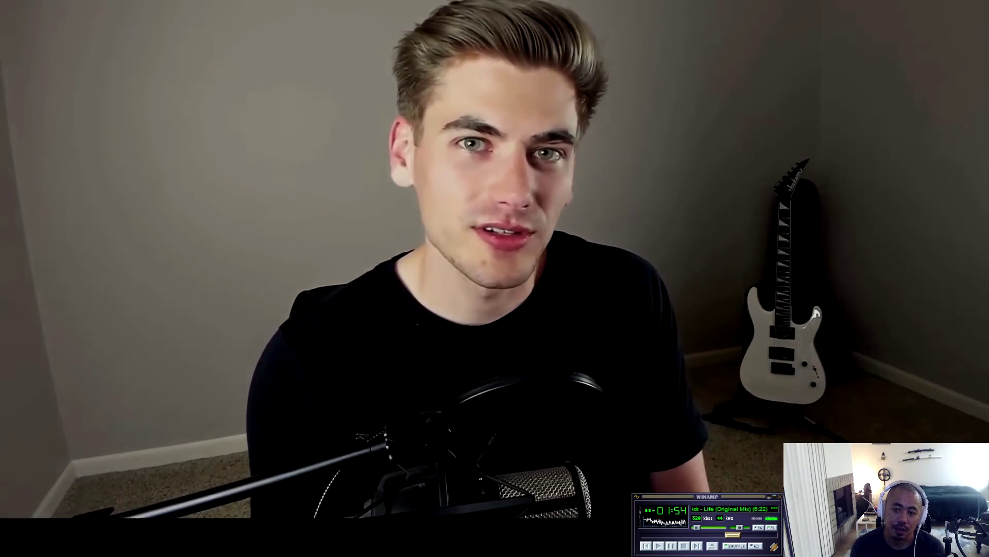
key("space")
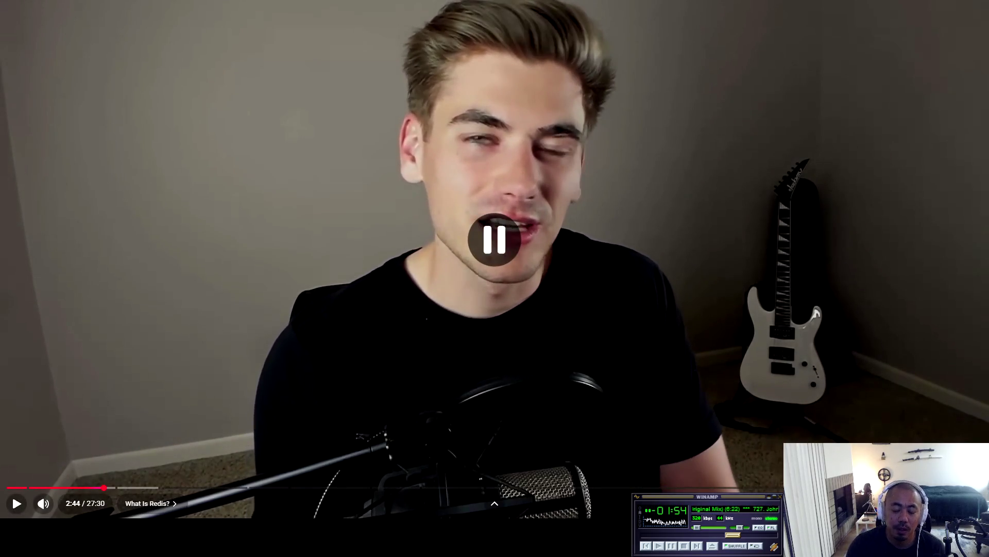